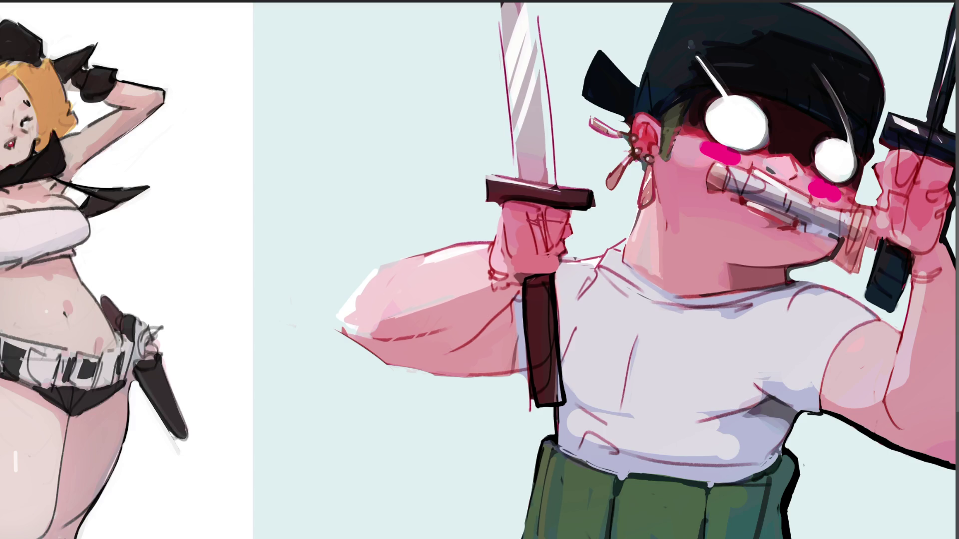
Paint a dark dot on the sword-biting figure's face.
click(768, 170)
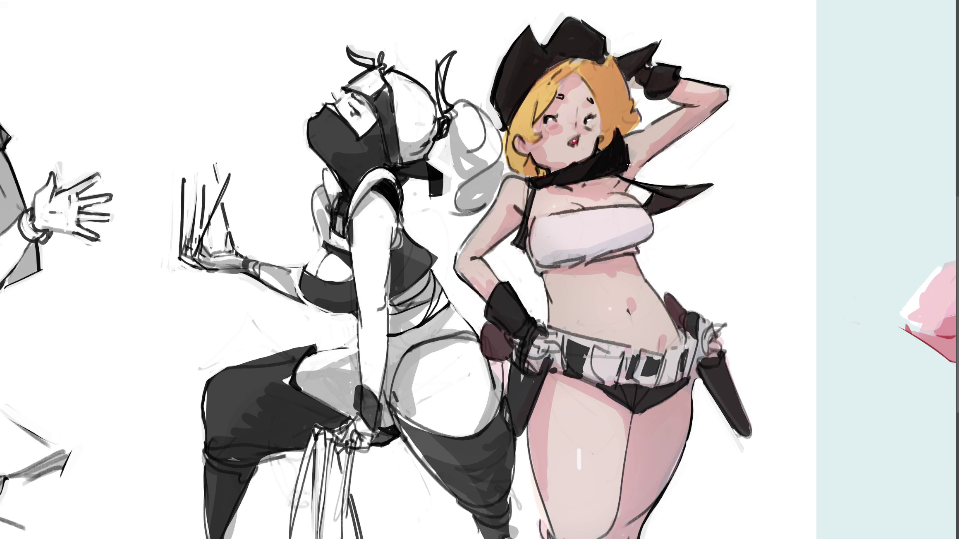
Sample the cowgirl's skin tone from her mouth and cheek and brush it along the scarf edge.
alt+click(586, 161)
alt+click(617, 131)
drag(627, 153, 630, 164)
Draw a hooked hip contour on the masked figure and fill its hip and thigh edge dark grey.
drag(414, 409, 470, 370)
mouse_move(397, 414)
mouse_down()
mouse_move(489, 384)
mouse_move(491, 398)
mouse_up()
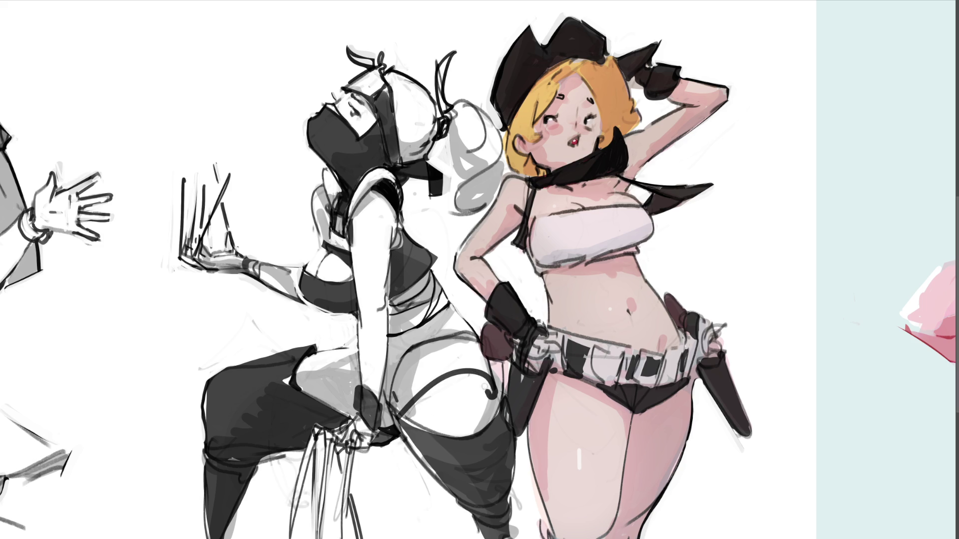
mouse_move(429, 405)
mouse_down()
mouse_move(409, 419)
mouse_move(489, 395)
mouse_move(440, 434)
mouse_move(433, 425)
mouse_move(479, 430)
mouse_move(449, 465)
mouse_move(493, 478)
mouse_up()
drag(502, 415, 496, 459)
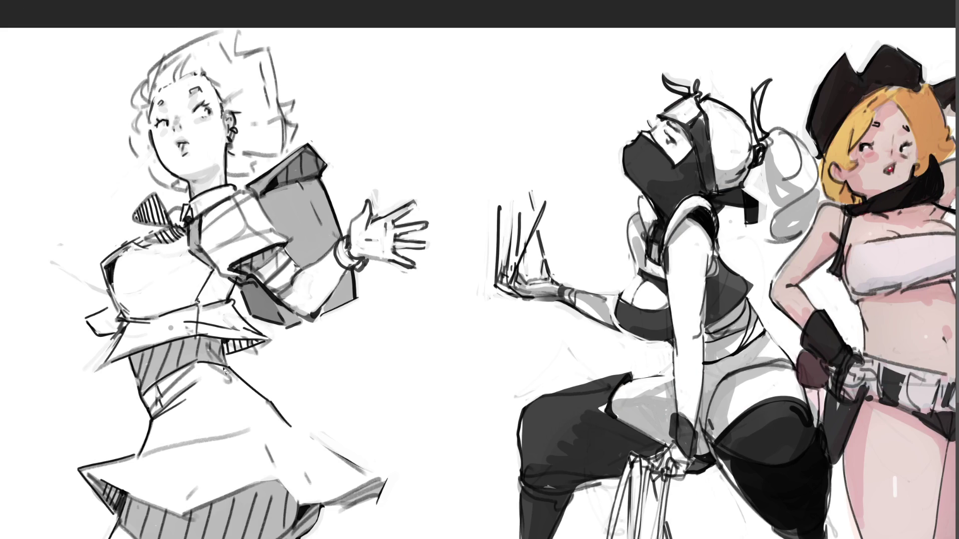
Lasso-select the maid's skirt and fill it with solid grey.
mouse_move(202, 367)
mouse_down()
mouse_move(144, 397)
mouse_move(152, 423)
mouse_move(141, 452)
mouse_move(85, 468)
mouse_move(86, 485)
mouse_move(122, 524)
mouse_move(130, 499)
mouse_move(185, 512)
mouse_move(249, 482)
mouse_move(286, 488)
mouse_move(307, 509)
mouse_move(380, 498)
mouse_move(388, 481)
mouse_move(331, 453)
mouse_move(305, 384)
mouse_up()
drag(385, 481, 267, 429)
drag(279, 414, 160, 429)
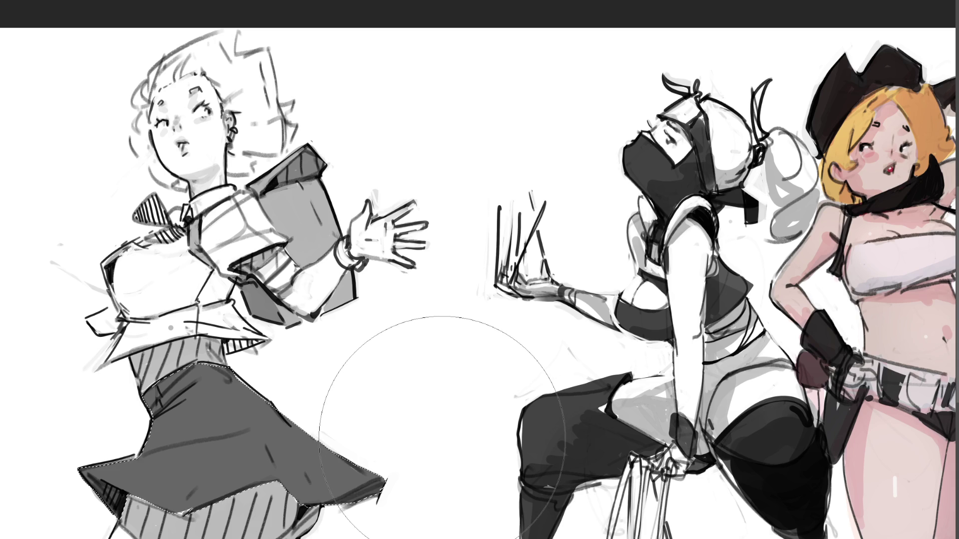
Drop the selection and add a thin dark line along the skirt hem.
key(bracketleft)
key(bracketleft)
key(bracketleft)
key(ctrl+shift+a)
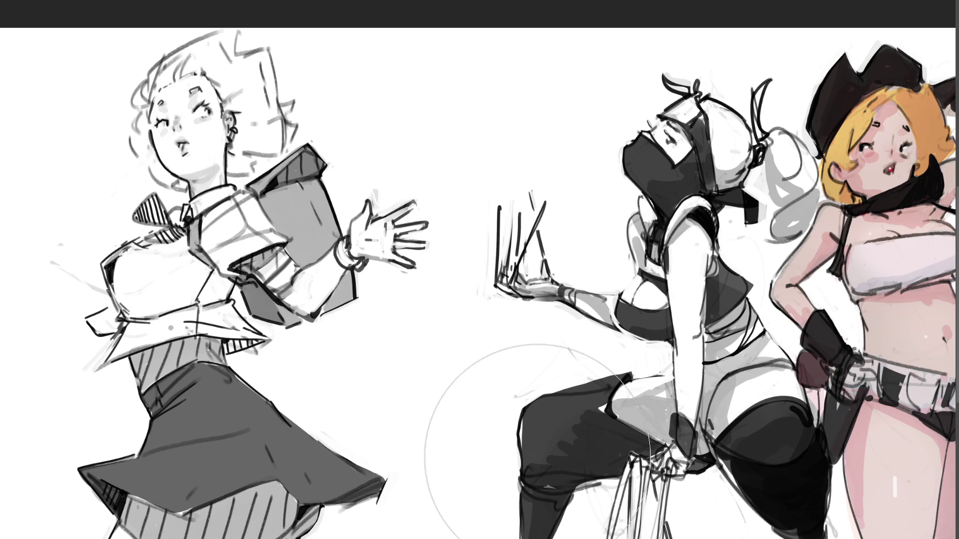
key(bracketleft)
key(bracketleft)
key(bracketleft)
drag(143, 499, 170, 510)
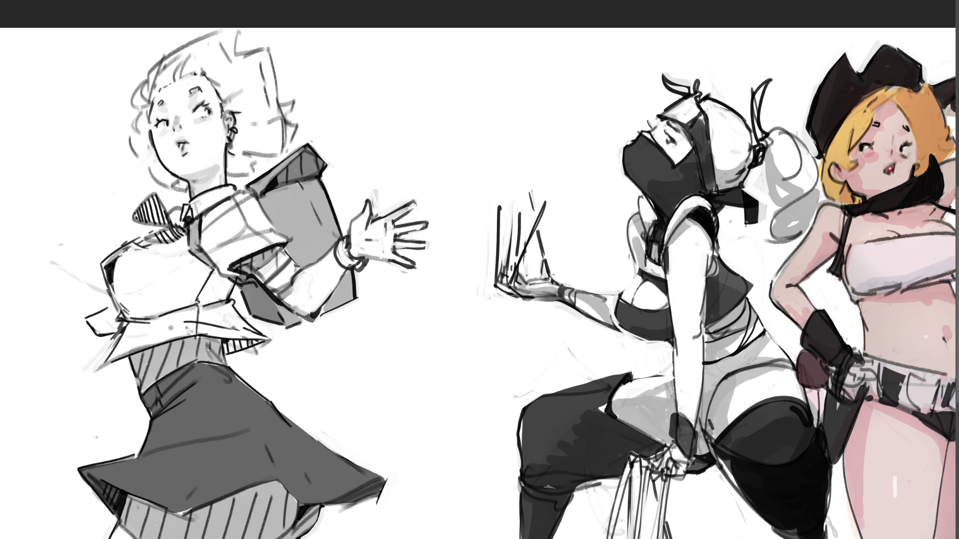
Extend the dark hem line and darken the skirt's right edge and left waistline.
key(ctrl+z)
key(ctrl+shift+z)
key(ctrl+z)
key(ctrl+shift+z)
drag(178, 510, 194, 516)
drag(231, 373, 265, 401)
drag(234, 371, 248, 388)
mouse_move(138, 353)
mouse_down()
mouse_move(145, 397)
mouse_move(197, 360)
mouse_move(224, 368)
mouse_move(210, 350)
mouse_move(228, 370)
mouse_up()
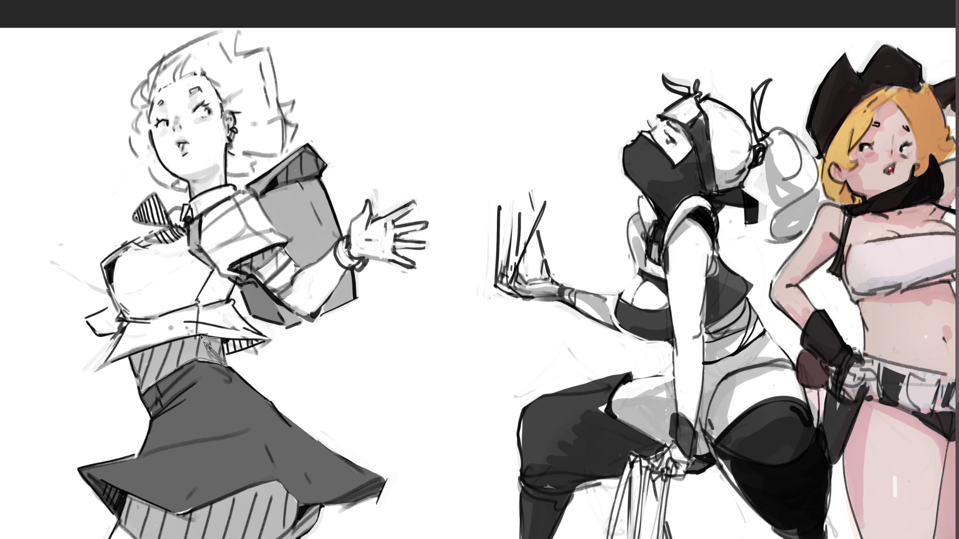
Paint the striped waistband flat grey, darken the masked figure's thigh, and clean the maid's collar.
mouse_move(134, 359)
mouse_down()
mouse_move(220, 350)
mouse_move(129, 354)
mouse_up()
drag(219, 354, 260, 352)
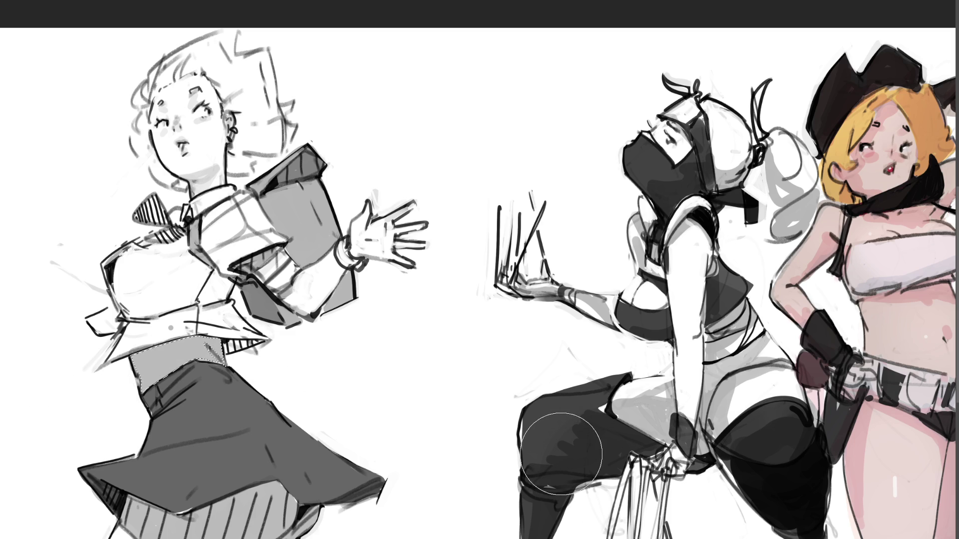
drag(561, 452, 574, 440)
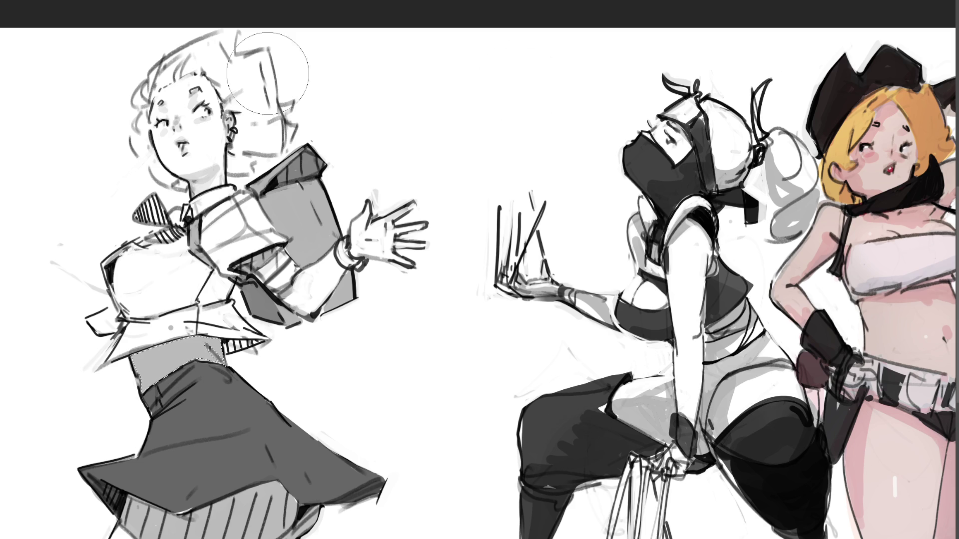
mouse_move(228, 168)
mouse_down()
mouse_move(234, 200)
mouse_move(260, 180)
mouse_up()
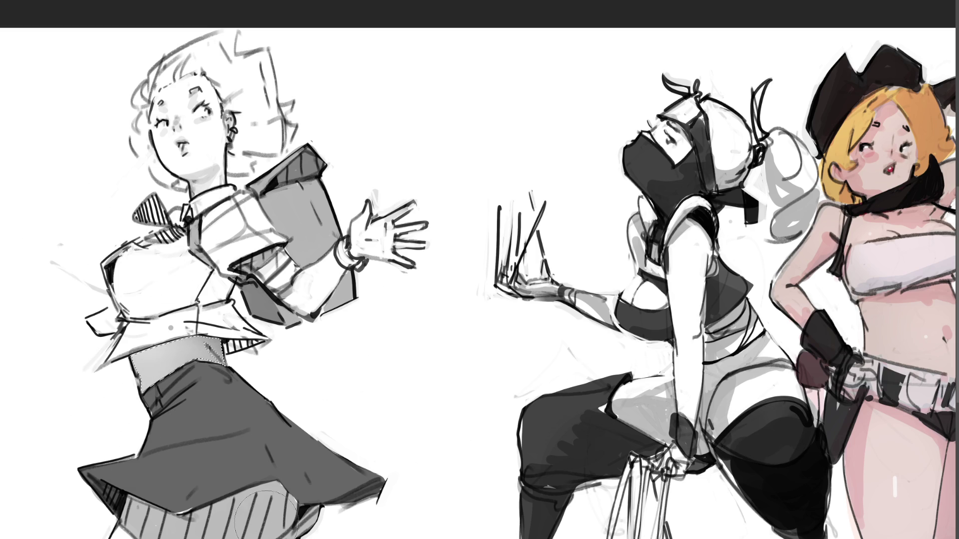
Lighten the hatching below the skirt hem and the boundary between skirt and stripes.
key(ctrl+d)
drag(131, 498, 126, 529)
mouse_move(281, 536)
mouse_down()
mouse_move(300, 505)
mouse_move(274, 483)
mouse_move(187, 517)
mouse_move(129, 497)
mouse_up()
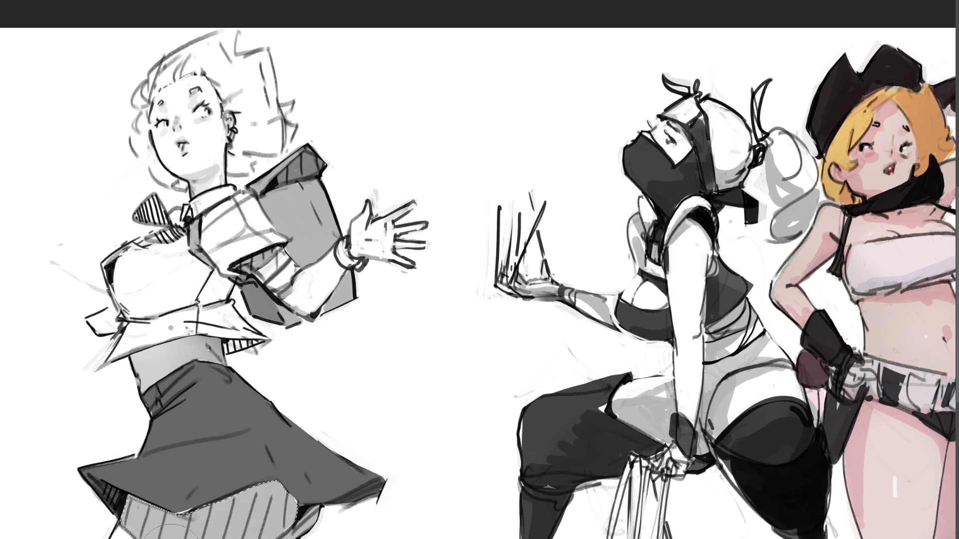
Fill the selected waistband area with grey and turn it into a dark-to-light gradient.
key(alt+BackSpace)
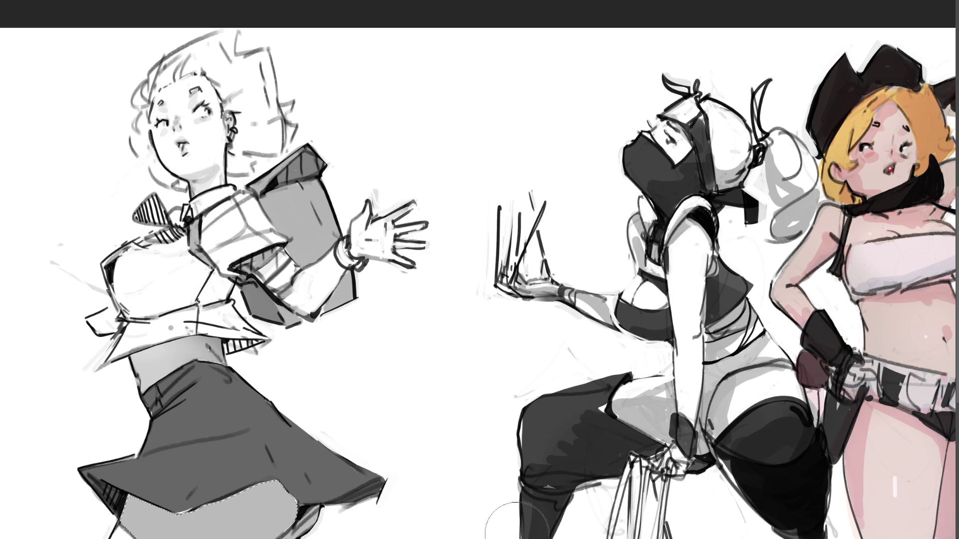
mouse_move(268, 442)
mouse_down()
mouse_move(107, 428)
mouse_move(396, 428)
mouse_up()
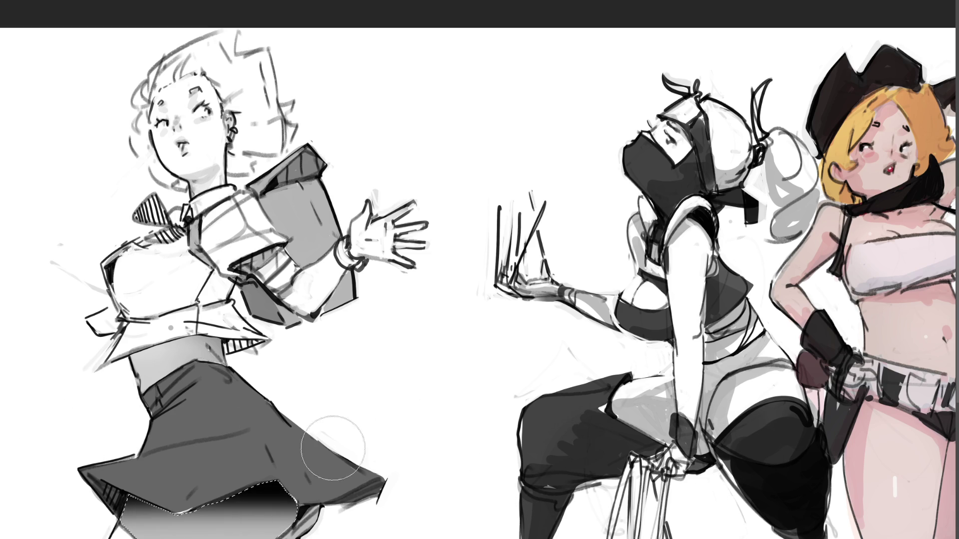
key(ctrl+z)
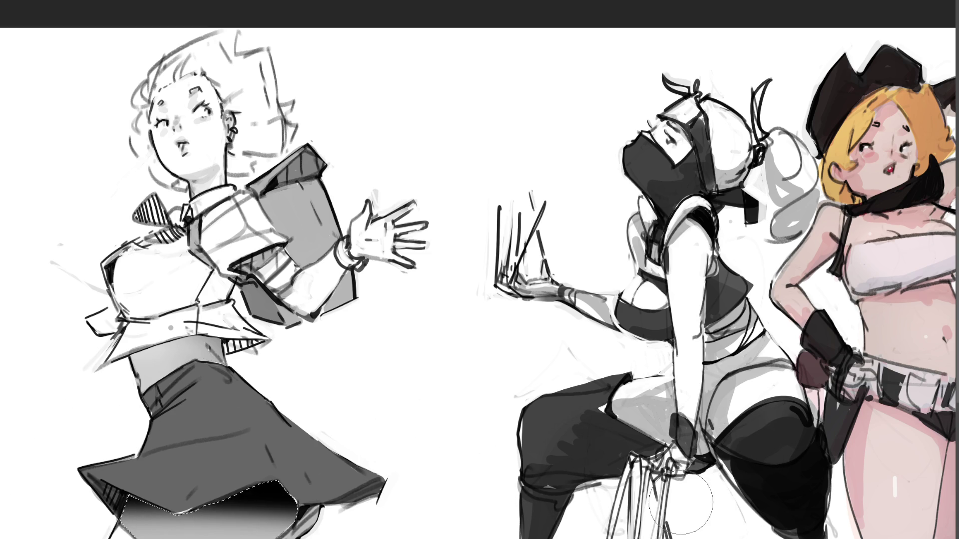
key(ctrl+shift+z)
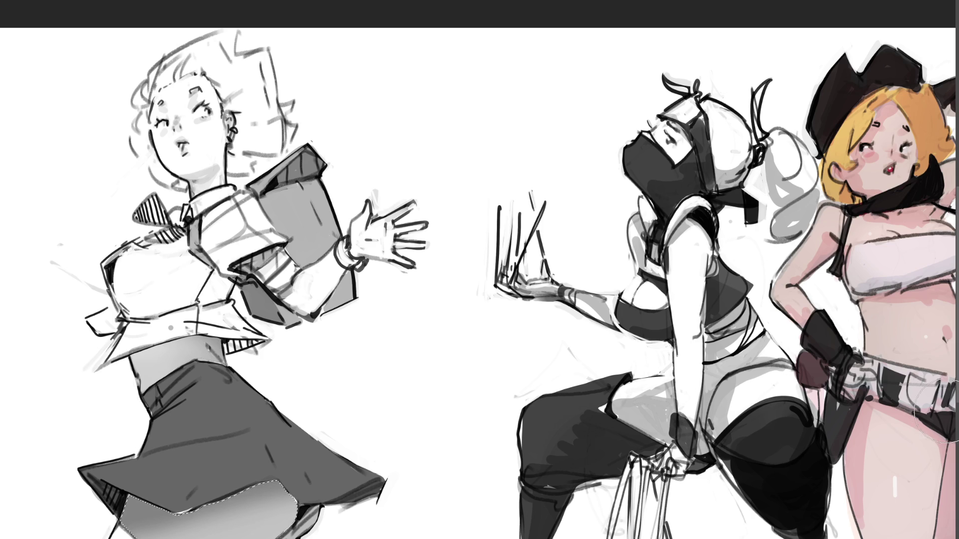
key(bracketright)
key(bracketright)
key(bracketright)
key(bracketright)
key(bracketright)
key(bracketright)
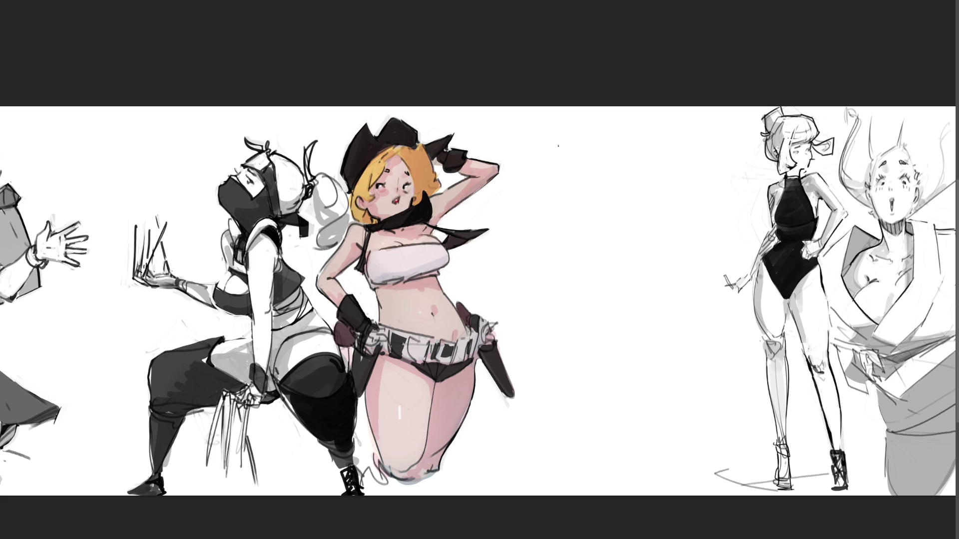
Sketch a rough head outline in the blank space beside the cowgirl.
mouse_move(563, 148)
mouse_down()
mouse_move(579, 131)
mouse_move(607, 155)
mouse_move(620, 194)
mouse_up()
Rough out the new figure's head, jaw, face, neck, shoulders, torso and lower body.
mouse_move(561, 145)
mouse_down()
mouse_move(592, 123)
mouse_move(625, 179)
mouse_move(609, 193)
mouse_up()
drag(611, 190, 611, 215)
mouse_move(567, 178)
mouse_down()
mouse_move(604, 219)
mouse_move(616, 197)
mouse_up()
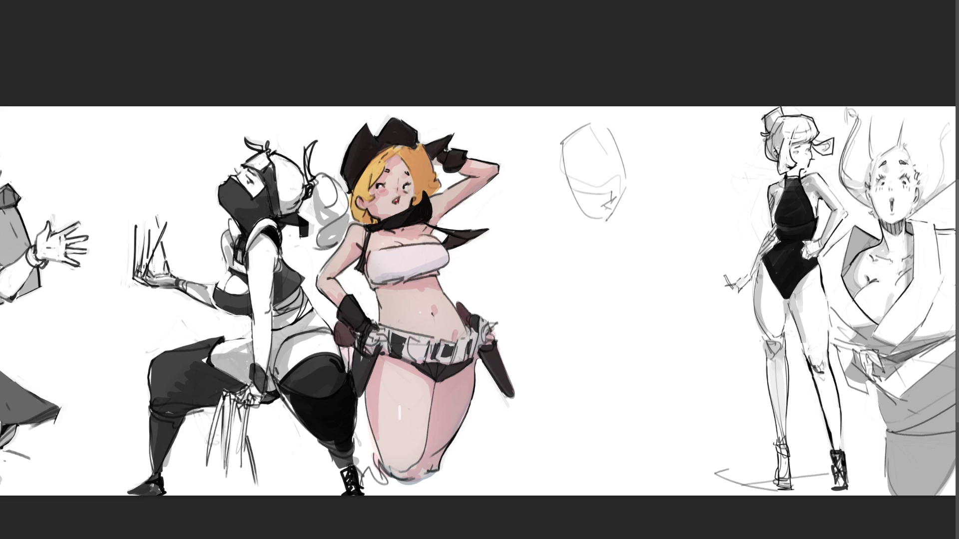
mouse_move(582, 168)
mouse_down()
mouse_move(583, 182)
mouse_move(618, 174)
mouse_up()
mouse_move(574, 205)
mouse_down()
mouse_move(551, 180)
mouse_move(572, 213)
mouse_up()
mouse_move(574, 214)
mouse_down()
mouse_move(585, 241)
mouse_move(604, 237)
mouse_move(569, 262)
mouse_up()
mouse_move(545, 236)
mouse_down()
mouse_move(587, 222)
mouse_move(606, 300)
mouse_move(629, 256)
mouse_up()
mouse_move(566, 305)
mouse_down()
mouse_move(530, 301)
mouse_move(655, 264)
mouse_move(581, 375)
mouse_move(704, 272)
mouse_up()
mouse_move(633, 269)
mouse_down()
mouse_move(565, 400)
mouse_move(510, 435)
mouse_move(683, 467)
mouse_up()
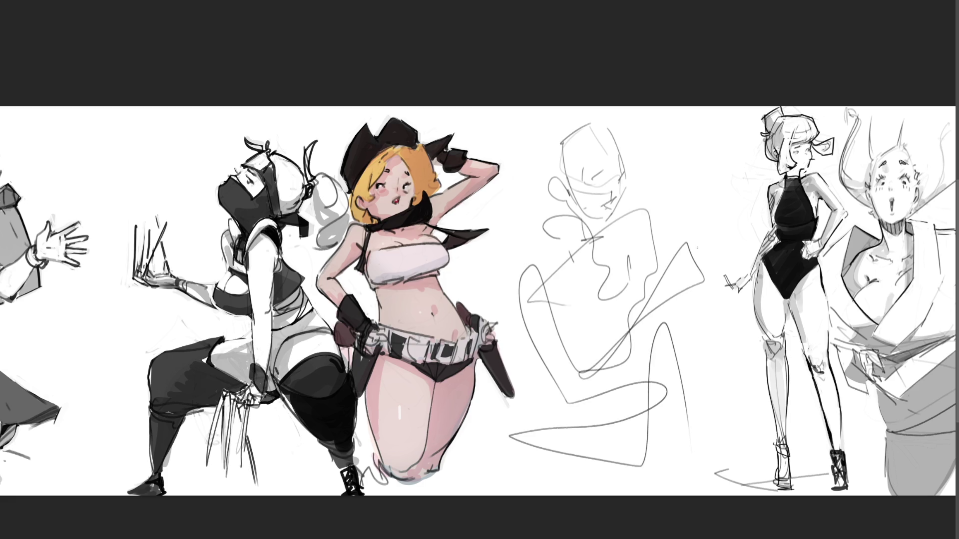
Sweep loose gesture loops and long lines across the rough figure.
mouse_move(570, 162)
mouse_down()
mouse_move(593, 157)
mouse_move(634, 309)
mouse_up()
drag(645, 235, 689, 178)
drag(674, 107, 474, 302)
mouse_move(721, 387)
mouse_down()
mouse_move(494, 299)
mouse_move(459, 349)
mouse_move(728, 275)
mouse_up()
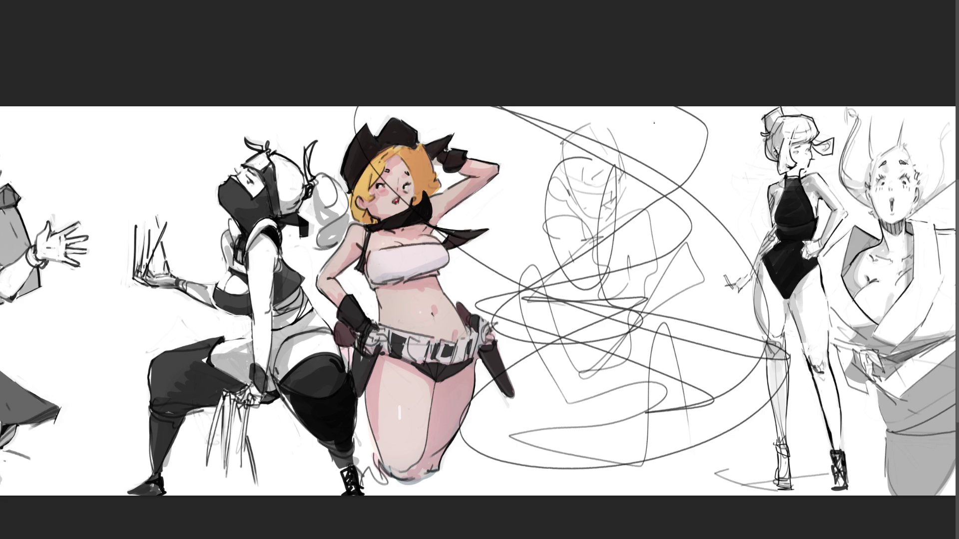
Lower the scribble layer's opacity with the number keys until the figure shows pale grey.
key(4)
key(2)
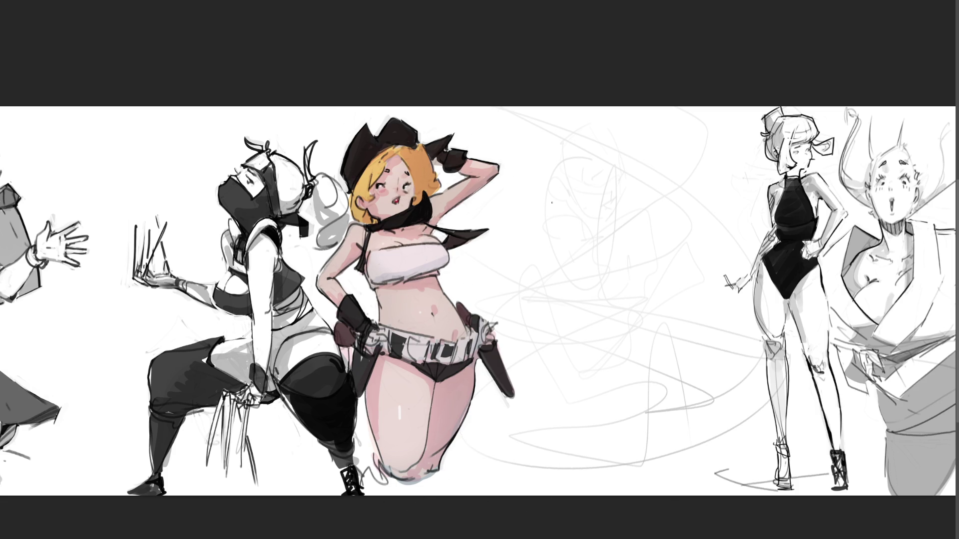
Ink the mouth shape, an eye arc and the left side of the face over the faded head.
drag(552, 220, 591, 242)
mouse_move(552, 218)
mouse_down()
mouse_move(566, 213)
mouse_move(591, 238)
mouse_up()
drag(549, 216, 551, 224)
mouse_move(577, 208)
mouse_down()
mouse_move(553, 181)
mouse_move(602, 203)
mouse_move(612, 189)
mouse_move(606, 226)
mouse_move(602, 219)
mouse_up()
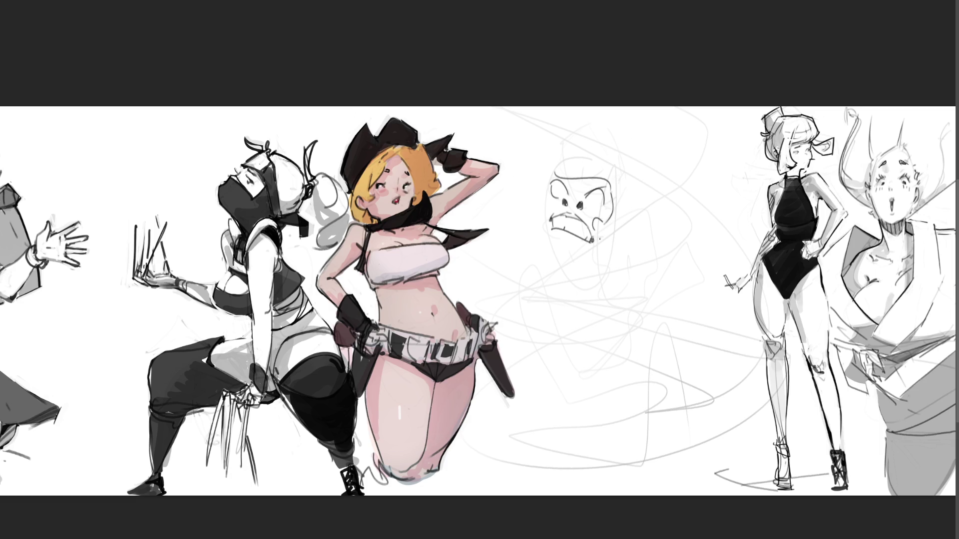
drag(549, 171, 546, 215)
Redraw the face's left side more smoothly and add an ear on each side.
key(ctrl+z)
mouse_move(553, 171)
mouse_down()
mouse_move(546, 217)
mouse_move(529, 213)
mouse_move(538, 235)
mouse_up()
drag(532, 185, 528, 196)
mouse_move(624, 209)
mouse_down()
mouse_move(626, 226)
mouse_move(633, 217)
mouse_move(618, 246)
mouse_up()
key(ctrl+z)
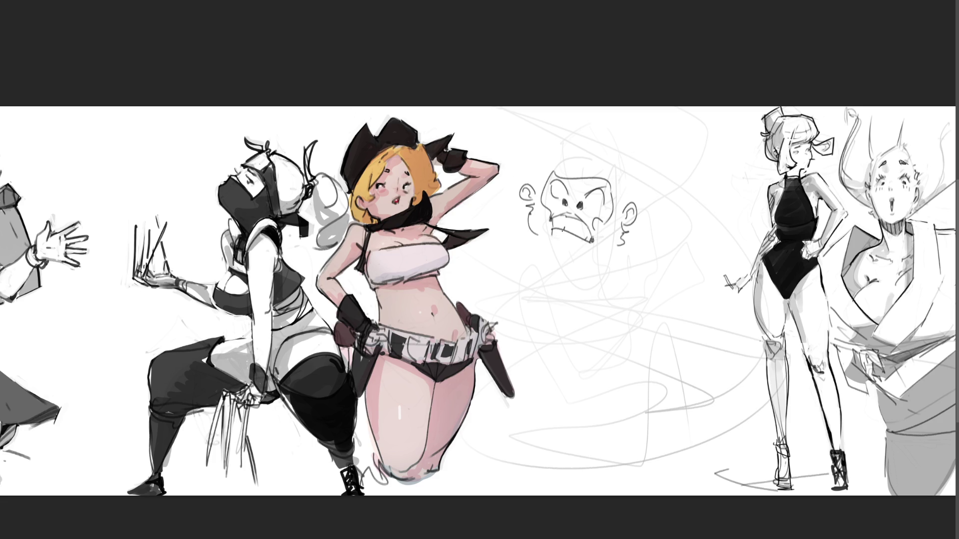
Ink the clenched teeth, upper lip, chin and mouth corners of the grimacing face.
mouse_move(552, 235)
mouse_down()
mouse_move(588, 245)
mouse_move(555, 242)
mouse_up()
mouse_move(548, 235)
mouse_down()
mouse_move(544, 248)
mouse_move(578, 245)
mouse_up()
mouse_move(553, 214)
mouse_down()
mouse_move(572, 207)
mouse_move(588, 224)
mouse_move(581, 210)
mouse_up()
key(ctrl+z)
drag(562, 241, 592, 247)
drag(550, 218, 550, 238)
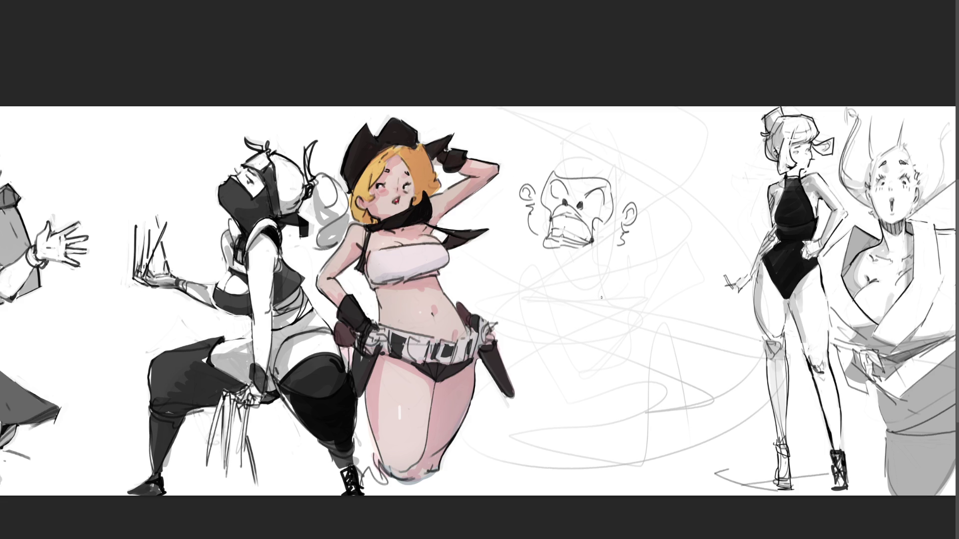
Sketch a bald head under the monkey face with an eye, brow, nostril and tuft.
mouse_move(596, 290)
mouse_down()
mouse_move(601, 331)
mouse_move(630, 263)
mouse_move(670, 323)
mouse_up()
mouse_move(595, 296)
mouse_down()
mouse_move(601, 351)
mouse_move(622, 329)
mouse_up()
drag(669, 302, 670, 331)
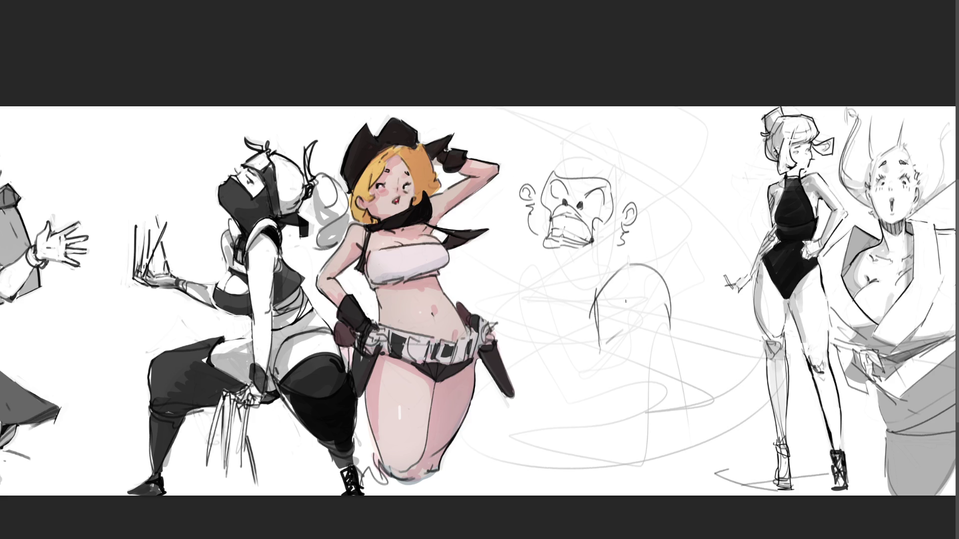
mouse_move(631, 302)
mouse_down()
mouse_move(644, 301)
mouse_move(634, 306)
mouse_up()
drag(597, 310, 605, 324)
drag(606, 322, 601, 335)
mouse_move(630, 292)
mouse_down()
mouse_move(657, 314)
mouse_move(635, 290)
mouse_up()
drag(611, 328, 613, 336)
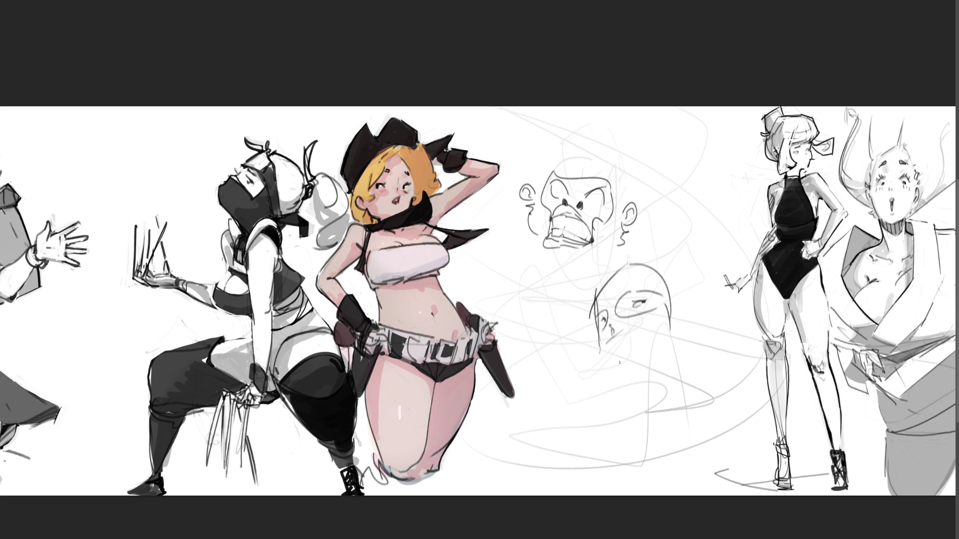
drag(624, 263, 634, 263)
Add the bald figure's arm and hand and a rounded blob body, then fade the middle sketches.
mouse_move(669, 319)
mouse_down()
mouse_move(719, 367)
mouse_move(681, 403)
mouse_up()
mouse_move(660, 344)
mouse_down()
mouse_move(724, 373)
mouse_move(680, 388)
mouse_move(666, 406)
mouse_move(661, 394)
mouse_move(574, 407)
mouse_move(657, 400)
mouse_move(570, 423)
mouse_move(670, 412)
mouse_move(552, 446)
mouse_move(672, 414)
mouse_up()
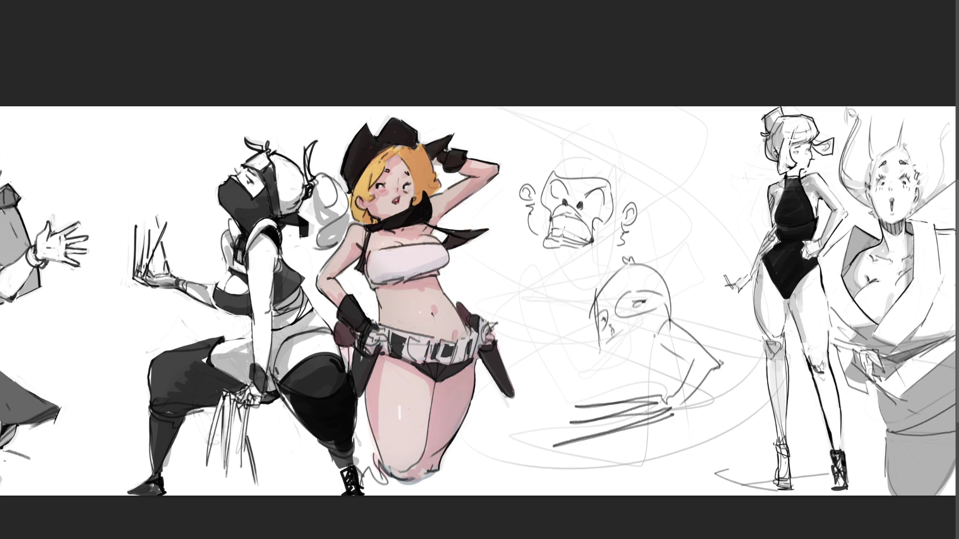
mouse_move(581, 310)
mouse_down()
mouse_move(597, 328)
mouse_move(587, 249)
mouse_move(580, 324)
mouse_move(571, 247)
mouse_move(576, 323)
mouse_up()
mouse_move(550, 276)
mouse_down()
mouse_move(588, 349)
mouse_move(578, 391)
mouse_move(594, 368)
mouse_move(594, 385)
mouse_up()
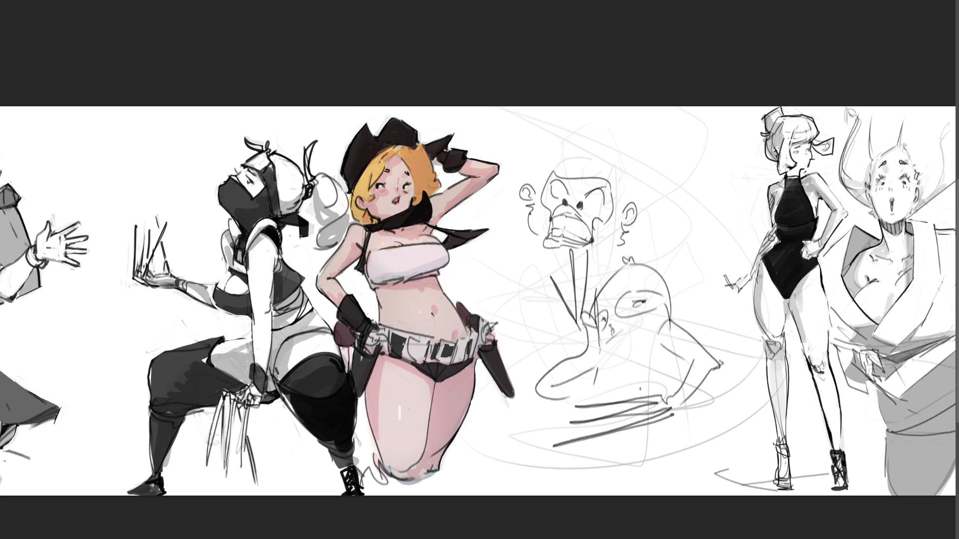
drag(678, 360, 683, 383)
mouse_move(588, 442)
mouse_down()
mouse_move(596, 469)
mouse_move(620, 475)
mouse_move(508, 475)
mouse_move(649, 479)
mouse_move(691, 412)
mouse_move(704, 476)
mouse_up()
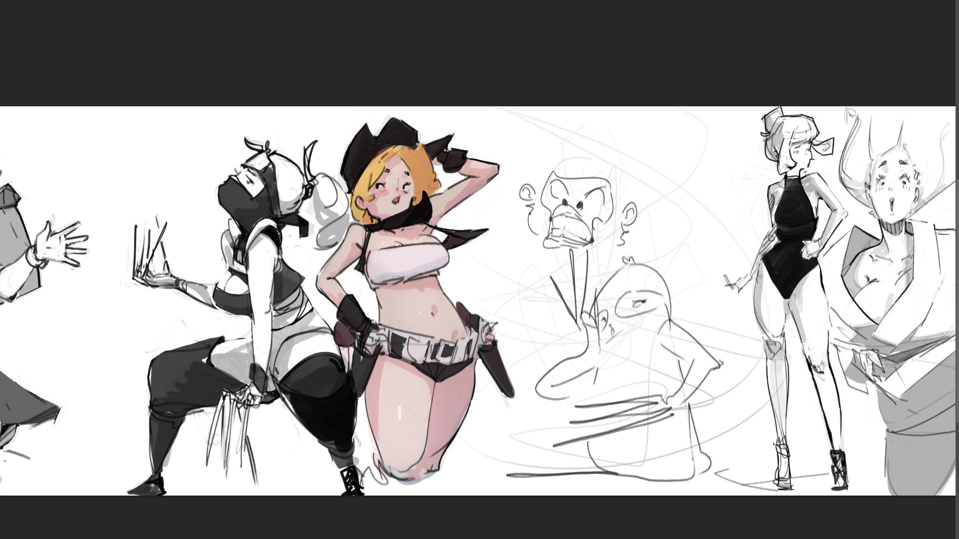
drag(681, 369, 658, 380)
mouse_move(565, 232)
mouse_down()
mouse_move(559, 180)
mouse_move(624, 380)
mouse_move(650, 210)
mouse_move(528, 407)
mouse_move(621, 396)
mouse_move(689, 249)
mouse_move(546, 183)
mouse_move(715, 489)
mouse_up()
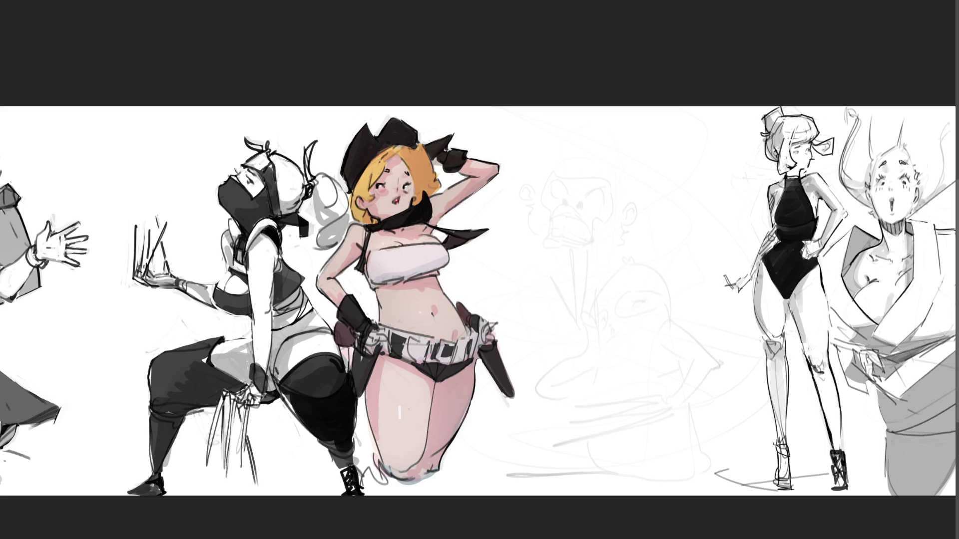
Outline the girl's head with an ear, hair strands and two round hair buns.
drag(556, 177, 620, 193)
mouse_move(562, 203)
mouse_down()
mouse_move(595, 241)
mouse_move(630, 207)
mouse_move(622, 190)
mouse_move(604, 201)
mouse_move(572, 190)
mouse_move(576, 177)
mouse_up()
mouse_move(593, 176)
mouse_down()
mouse_move(630, 212)
mouse_move(638, 195)
mouse_up()
drag(564, 197, 553, 191)
drag(562, 154, 571, 180)
mouse_move(595, 146)
mouse_down()
mouse_move(589, 175)
mouse_move(617, 179)
mouse_up()
mouse_move(614, 165)
mouse_down()
mouse_move(623, 188)
mouse_move(643, 163)
mouse_up()
drag(644, 155, 661, 190)
mouse_move(561, 147)
mouse_down()
mouse_move(638, 124)
mouse_move(575, 149)
mouse_up()
drag(578, 123, 546, 141)
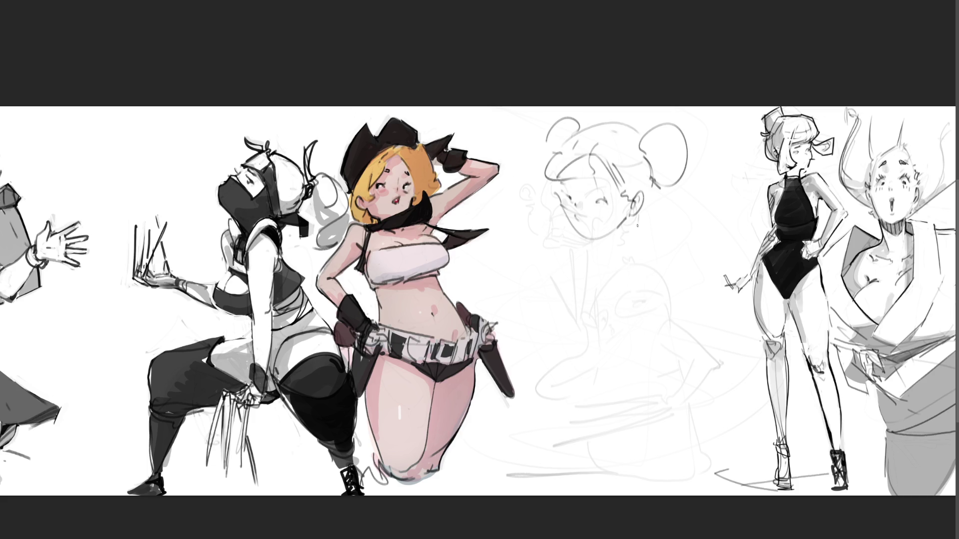
Draw the jaw, shoulder and two raised hands, including a fist and a raised finger.
drag(597, 240, 629, 219)
mouse_move(626, 222)
mouse_down()
mouse_move(608, 265)
mouse_move(631, 325)
mouse_move(606, 351)
mouse_up()
mouse_move(596, 257)
mouse_down()
mouse_move(588, 341)
mouse_move(601, 370)
mouse_move(590, 378)
mouse_up()
mouse_move(534, 281)
mouse_down()
mouse_move(580, 352)
mouse_move(582, 330)
mouse_up()
drag(515, 295, 537, 287)
mouse_move(519, 234)
mouse_down()
mouse_move(531, 263)
mouse_move(500, 244)
mouse_move(514, 233)
mouse_up()
mouse_move(514, 235)
mouse_down()
mouse_move(519, 226)
mouse_move(520, 260)
mouse_up()
mouse_move(534, 297)
mouse_down()
mouse_move(541, 282)
mouse_move(553, 292)
mouse_move(533, 314)
mouse_move(533, 303)
mouse_up()
mouse_move(543, 280)
mouse_down()
mouse_move(544, 265)
mouse_move(547, 280)
mouse_up()
mouse_move(548, 284)
mouse_down()
mouse_move(560, 288)
mouse_move(548, 316)
mouse_up()
Sketch the girl's chin, neck, chest and body contours down to the hips.
mouse_move(588, 240)
mouse_down()
mouse_move(595, 252)
mouse_move(615, 234)
mouse_up()
drag(593, 252, 607, 250)
mouse_move(583, 250)
mouse_down()
mouse_move(597, 256)
mouse_move(566, 264)
mouse_move(579, 280)
mouse_move(568, 251)
mouse_up()
mouse_move(548, 275)
mouse_down()
mouse_move(588, 298)
mouse_move(566, 304)
mouse_move(587, 300)
mouse_up()
drag(585, 289, 583, 311)
mouse_move(570, 247)
mouse_down()
mouse_move(576, 257)
mouse_move(574, 231)
mouse_move(581, 238)
mouse_up()
mouse_move(580, 240)
mouse_down()
mouse_move(641, 281)
mouse_move(605, 375)
mouse_up()
mouse_move(639, 349)
mouse_down()
mouse_move(610, 376)
mouse_move(623, 389)
mouse_up()
drag(625, 384, 579, 401)
mouse_move(556, 322)
mouse_down()
mouse_move(570, 344)
mouse_move(576, 404)
mouse_move(561, 339)
mouse_move(546, 379)
mouse_up()
mouse_move(558, 395)
mouse_down()
mouse_move(599, 423)
mouse_move(630, 401)
mouse_up()
mouse_move(639, 366)
mouse_down()
mouse_move(659, 398)
mouse_move(576, 417)
mouse_move(573, 468)
mouse_move(735, 464)
mouse_move(716, 494)
mouse_up()
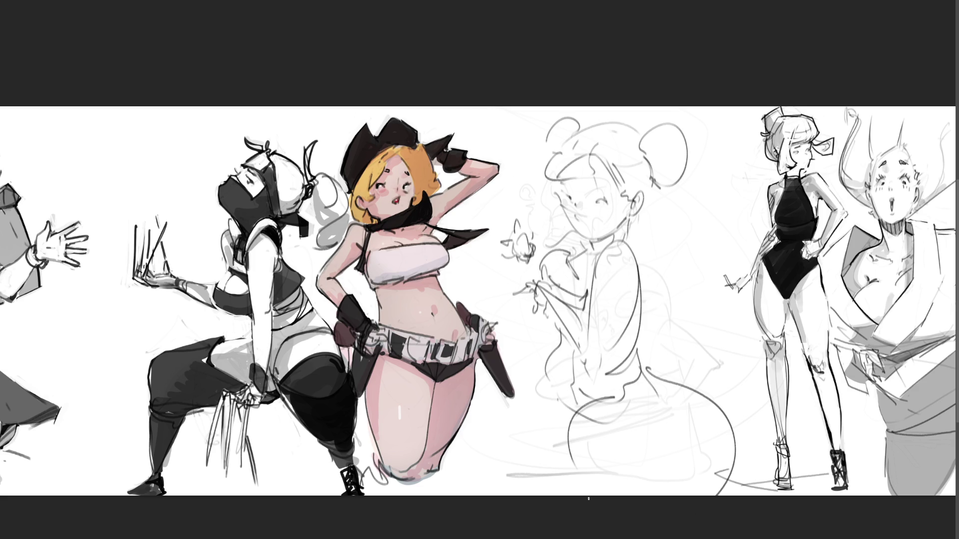
Refine the girl's hip and leg contours and add a horn above the right bun.
mouse_move(545, 360)
mouse_down()
mouse_move(542, 478)
mouse_move(662, 394)
mouse_move(679, 415)
mouse_up()
drag(609, 396, 563, 446)
drag(644, 356, 709, 412)
drag(712, 437, 715, 485)
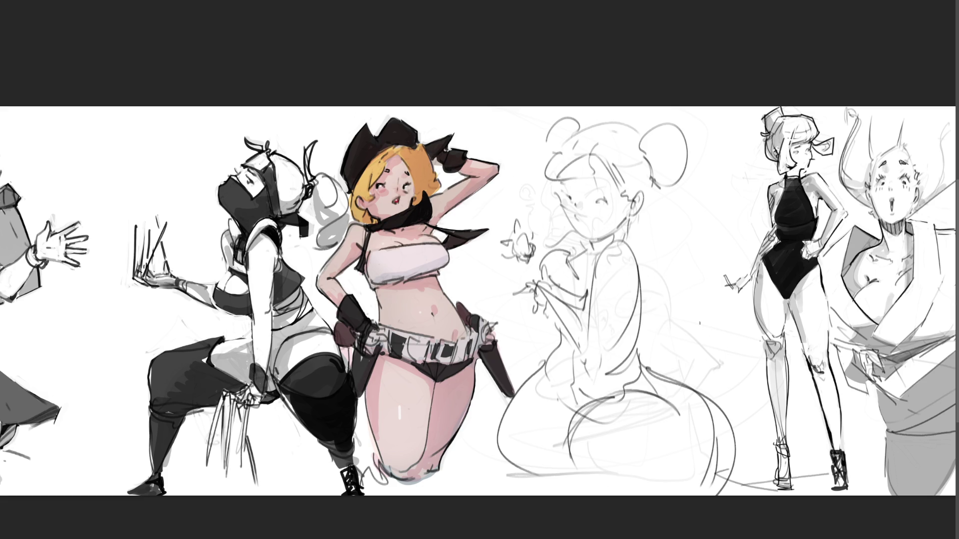
drag(654, 176, 661, 213)
mouse_move(643, 134)
mouse_down()
mouse_move(632, 128)
mouse_move(645, 131)
mouse_up()
drag(527, 170, 543, 166)
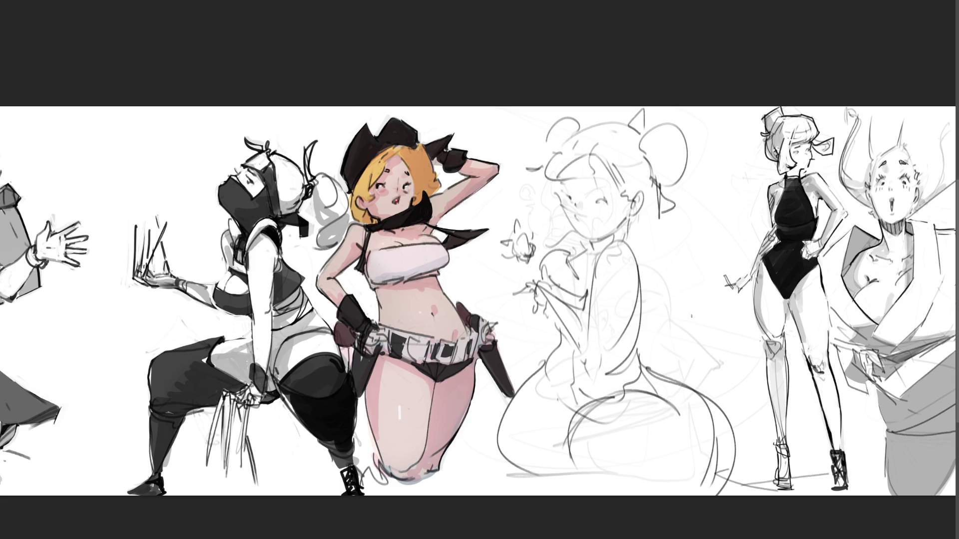
Outline a puffed sleeve on the shoulder and add hair and shoulder lines.
mouse_move(592, 283)
mouse_down()
mouse_move(639, 313)
mouse_move(612, 297)
mouse_move(622, 298)
mouse_up()
mouse_move(589, 230)
mouse_down()
mouse_move(652, 281)
mouse_move(634, 237)
mouse_up()
drag(599, 269, 652, 250)
drag(588, 297, 657, 280)
mouse_move(568, 217)
mouse_down()
mouse_move(553, 226)
mouse_move(569, 255)
mouse_move(579, 253)
mouse_up()
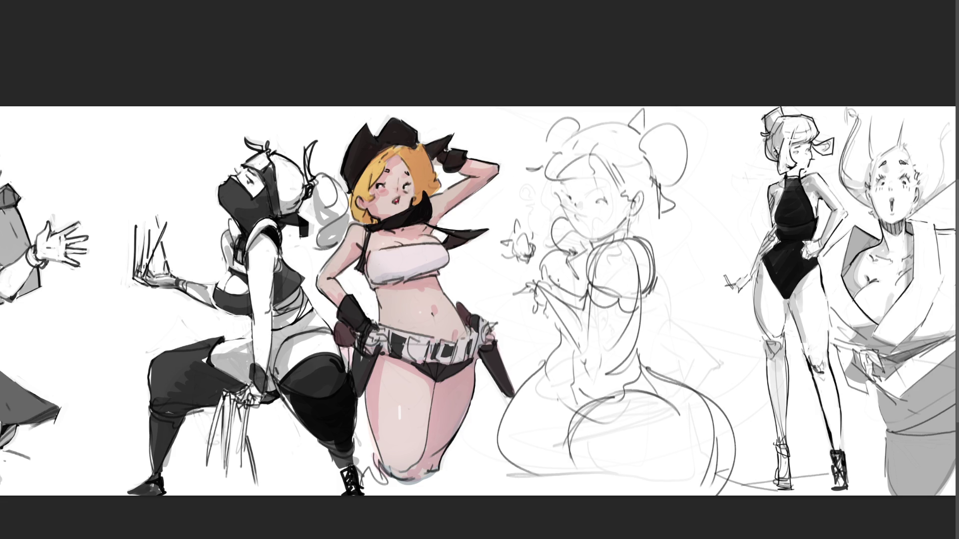
Draw the waistband, wide hips, lower back and legs, then fade the girl sketch.
mouse_move(558, 347)
mouse_down()
mouse_move(578, 338)
mouse_move(639, 364)
mouse_move(594, 365)
mouse_move(622, 362)
mouse_up()
drag(567, 374, 639, 369)
mouse_move(549, 360)
mouse_down()
mouse_move(567, 373)
mouse_move(558, 434)
mouse_up()
drag(594, 394, 558, 450)
drag(647, 374, 698, 390)
drag(642, 365, 707, 393)
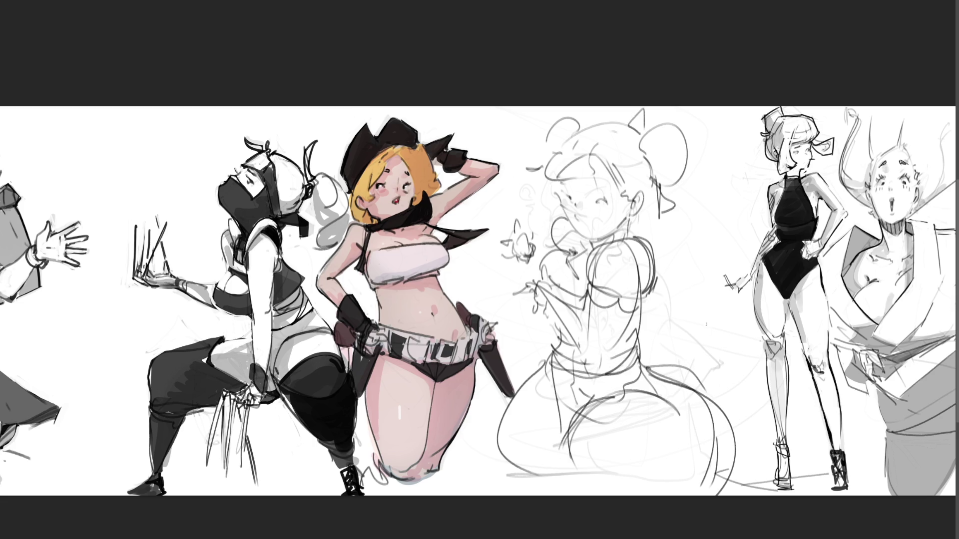
key(ctrl+z)
mouse_move(653, 374)
mouse_down()
mouse_move(692, 386)
mouse_move(679, 390)
mouse_up()
drag(641, 362, 681, 385)
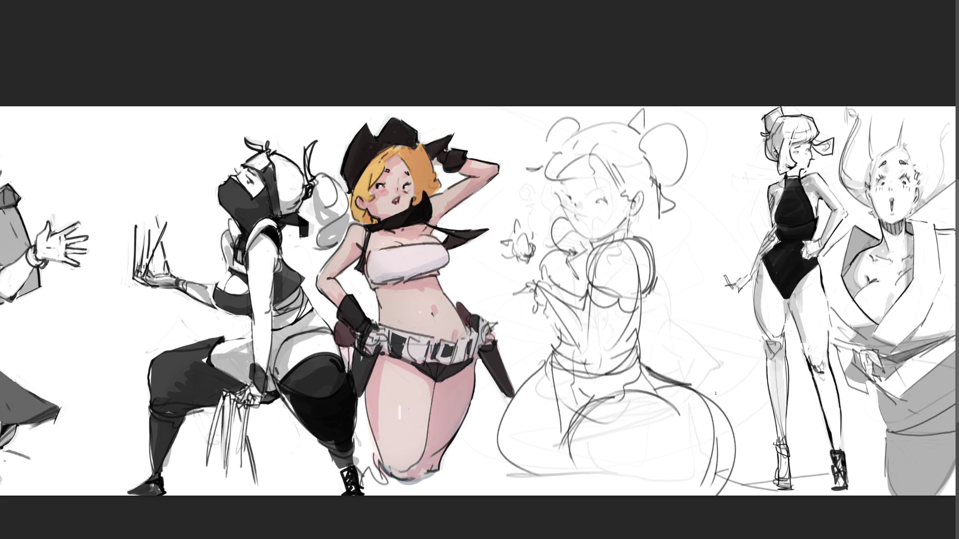
mouse_move(556, 423)
mouse_down()
mouse_move(566, 479)
mouse_move(605, 492)
mouse_move(637, 449)
mouse_up()
drag(579, 462, 630, 495)
drag(686, 467, 699, 495)
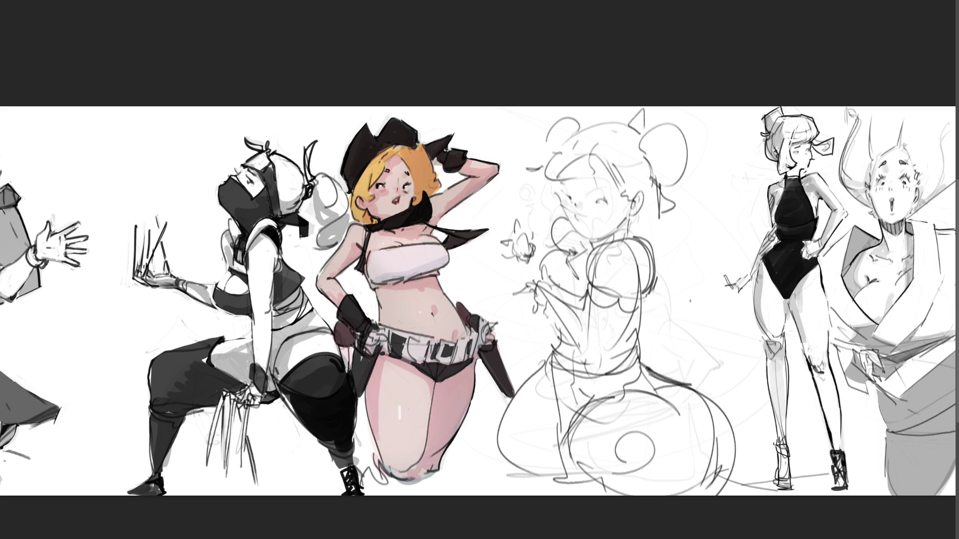
mouse_move(689, 164)
mouse_down()
mouse_move(599, 225)
mouse_move(649, 325)
mouse_move(768, 469)
mouse_up()
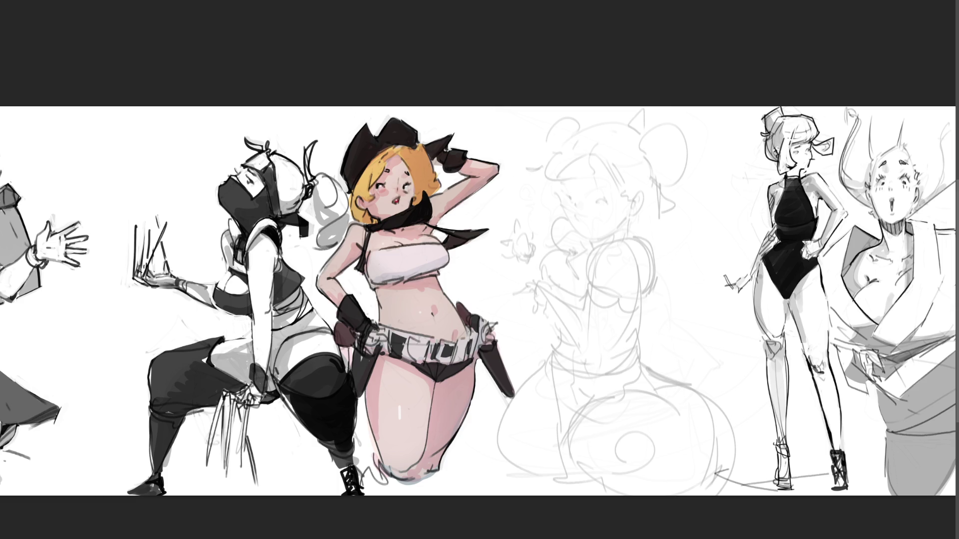
Draw a rounder body shape with a waist band over the faded girl sketch.
drag(606, 407, 651, 373)
mouse_move(622, 386)
mouse_down()
mouse_move(656, 363)
mouse_move(691, 372)
mouse_move(731, 437)
mouse_up()
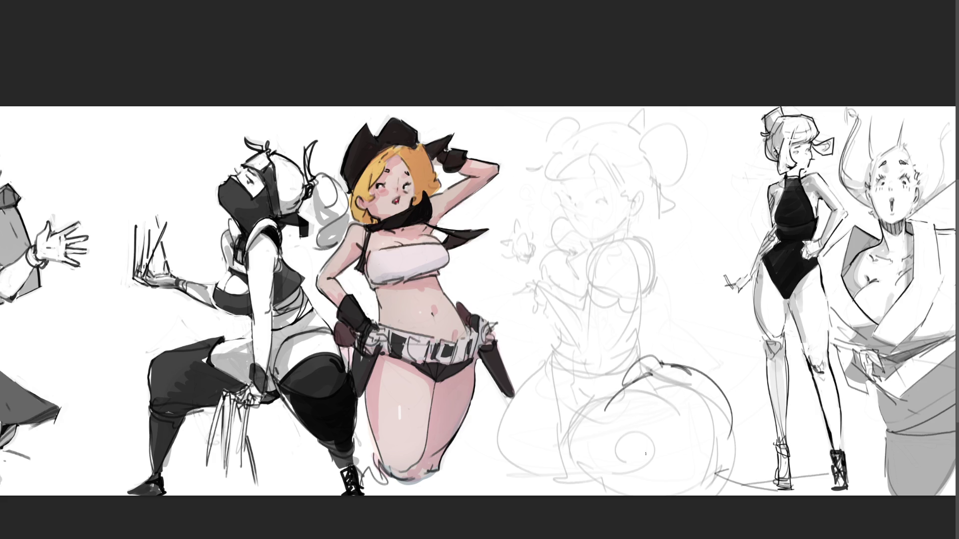
drag(603, 409, 590, 494)
mouse_move(599, 484)
mouse_down()
mouse_move(639, 479)
mouse_move(657, 489)
mouse_up()
drag(730, 430, 682, 497)
drag(721, 458, 744, 478)
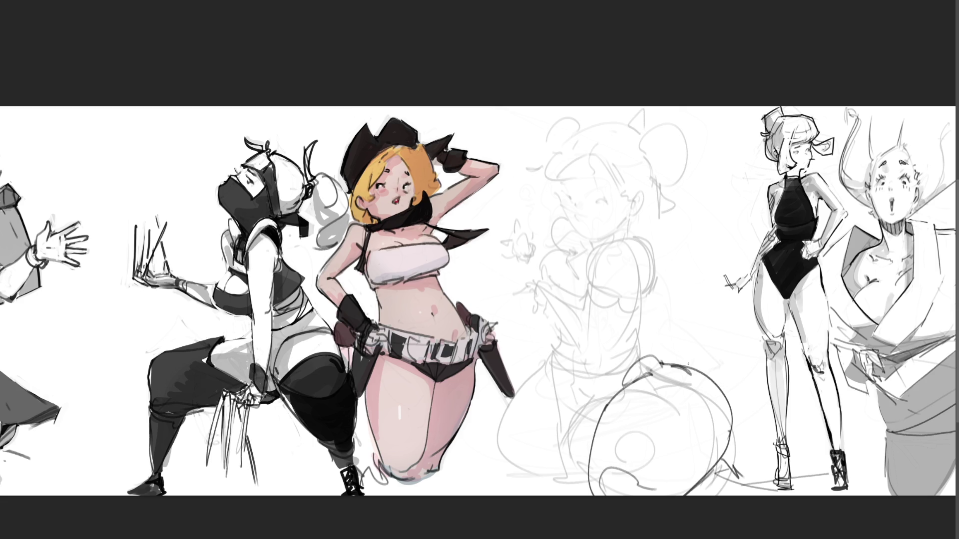
mouse_move(640, 337)
mouse_down()
mouse_move(597, 380)
mouse_move(554, 352)
mouse_move(573, 326)
mouse_move(620, 315)
mouse_up()
Add an arched outline and a left-side bulge, then lighten the new strokes.
drag(548, 264, 560, 328)
drag(549, 287, 631, 326)
mouse_move(560, 359)
mouse_down()
mouse_move(593, 472)
mouse_move(530, 395)
mouse_move(524, 486)
mouse_up()
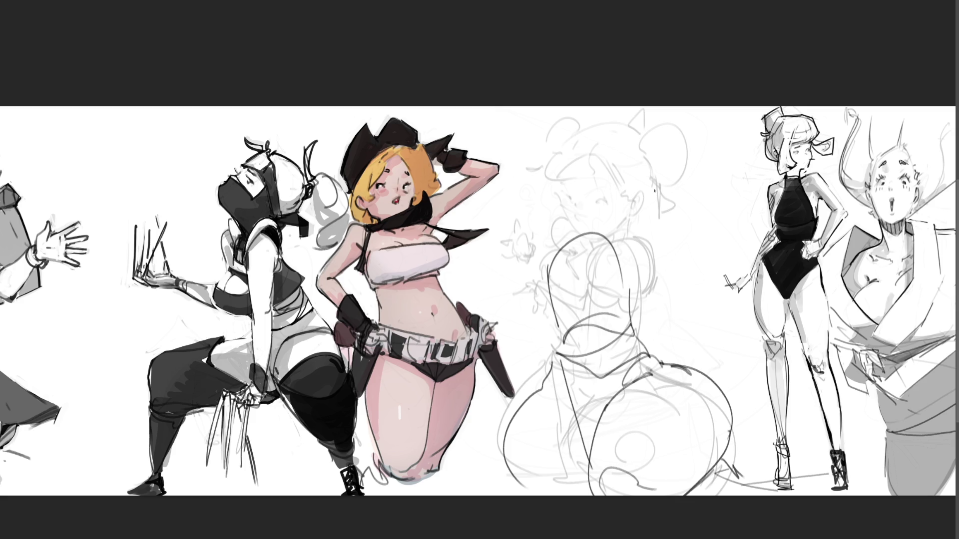
mouse_move(622, 156)
mouse_down()
mouse_move(599, 325)
mouse_move(536, 407)
mouse_move(755, 450)
mouse_move(595, 415)
mouse_up()
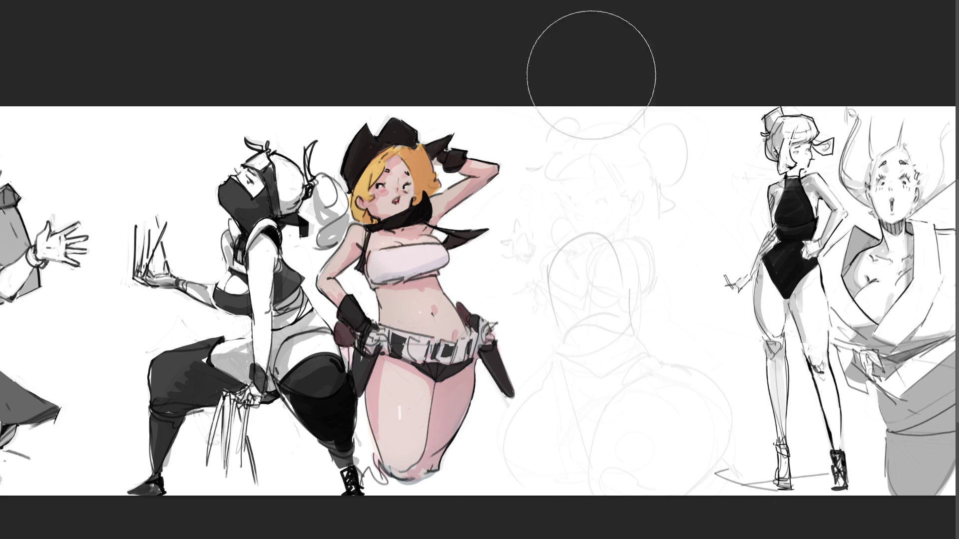
key(b)
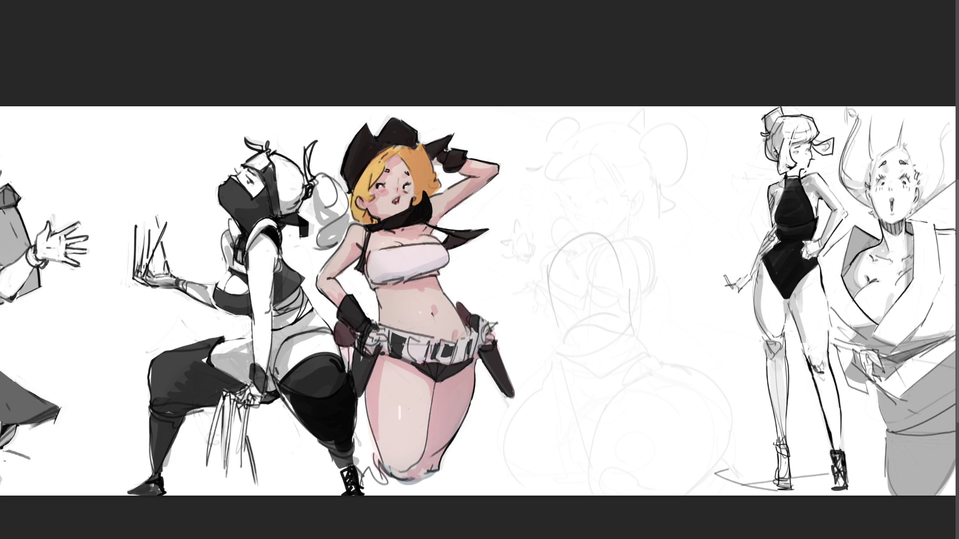
Sketch the new figure's head with jaw, ear, smile, chin, neck and a hair line.
mouse_move(605, 147)
mouse_down()
mouse_move(597, 171)
mouse_move(634, 124)
mouse_up()
mouse_move(623, 131)
mouse_down()
mouse_move(626, 172)
mouse_move(634, 121)
mouse_move(658, 159)
mouse_up()
drag(653, 171, 655, 189)
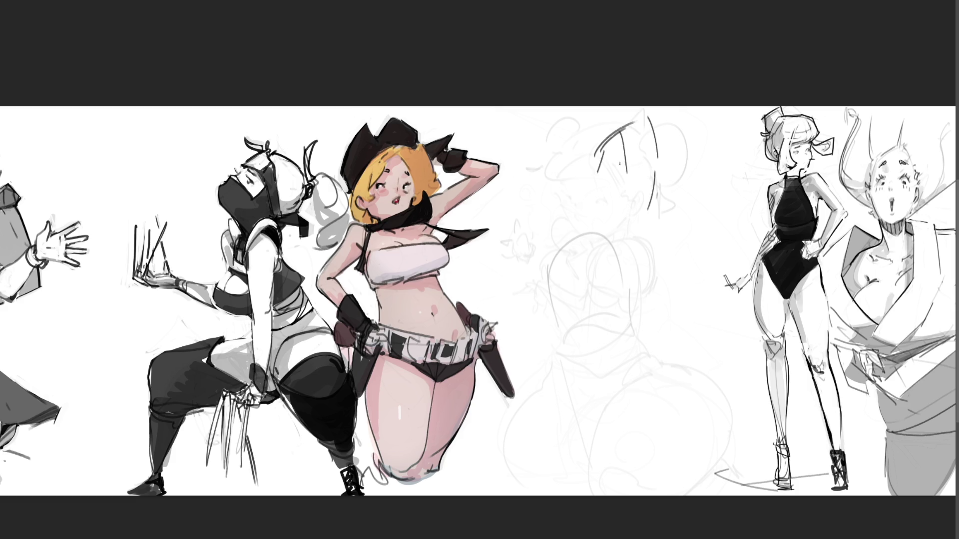
mouse_move(608, 141)
mouse_down()
mouse_move(602, 191)
mouse_move(612, 200)
mouse_up()
mouse_move(627, 193)
mouse_down()
mouse_move(631, 205)
mouse_move(637, 193)
mouse_up()
drag(662, 149, 642, 222)
drag(599, 196, 633, 192)
mouse_move(606, 211)
mouse_down()
mouse_move(604, 228)
mouse_move(634, 227)
mouse_up()
drag(647, 202, 643, 257)
drag(602, 194, 600, 212)
drag(598, 208, 591, 218)
mouse_move(654, 202)
mouse_down()
mouse_move(669, 234)
mouse_move(643, 255)
mouse_up()
drag(660, 247, 652, 267)
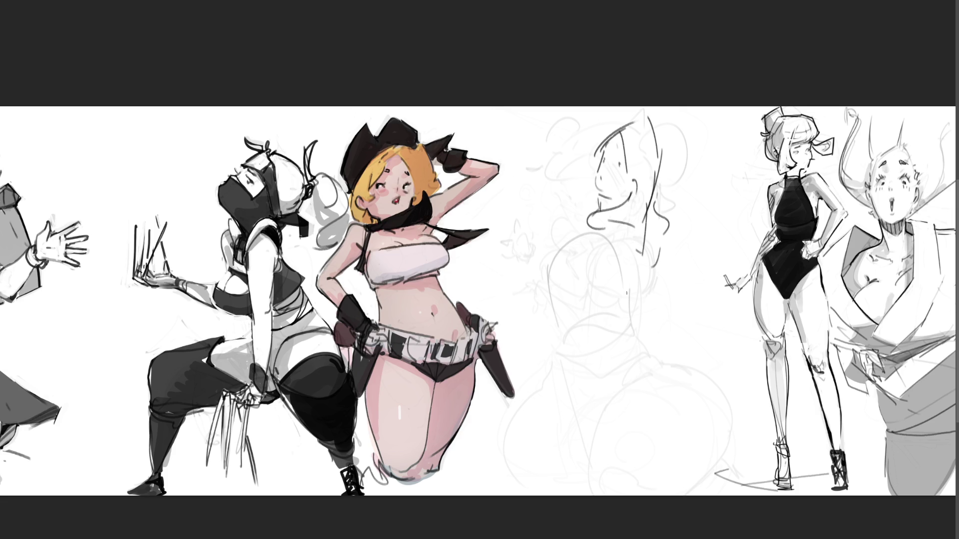
Rough in the figure's shoulders, torso curve, side and hip.
mouse_move(597, 229)
mouse_down()
mouse_move(567, 260)
mouse_move(629, 262)
mouse_up()
mouse_move(597, 230)
mouse_down()
mouse_move(553, 289)
mouse_move(556, 300)
mouse_up()
mouse_move(615, 273)
mouse_down()
mouse_move(555, 302)
mouse_move(605, 325)
mouse_move(587, 334)
mouse_move(607, 340)
mouse_up()
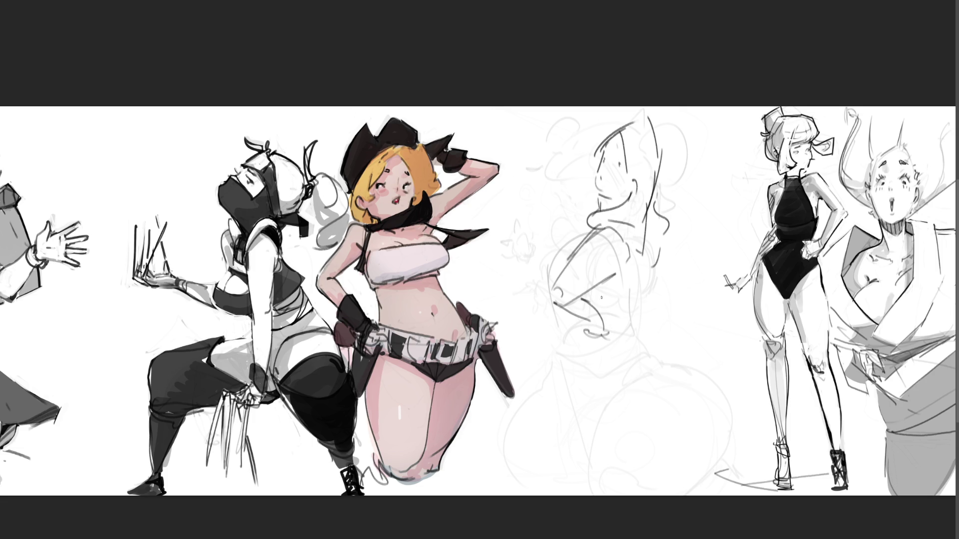
drag(587, 293, 625, 329)
mouse_move(640, 261)
mouse_down()
mouse_move(629, 288)
mouse_move(654, 286)
mouse_up()
drag(659, 248, 656, 278)
drag(651, 226, 663, 321)
mouse_move(656, 264)
mouse_down()
mouse_move(666, 276)
mouse_move(663, 322)
mouse_up()
mouse_move(658, 280)
mouse_down()
mouse_move(651, 324)
mouse_move(664, 336)
mouse_move(641, 351)
mouse_up()
mouse_move(644, 328)
mouse_down()
mouse_move(648, 358)
mouse_move(622, 375)
mouse_move(654, 354)
mouse_up()
Sketch the middle and lower body curves, then fade the rough figure to light grey.
drag(657, 348, 670, 363)
drag(599, 365, 659, 408)
mouse_move(593, 365)
mouse_down()
mouse_move(666, 360)
mouse_move(668, 407)
mouse_up()
drag(673, 363, 678, 452)
mouse_move(598, 350)
mouse_down()
mouse_move(585, 382)
mouse_move(606, 471)
mouse_up()
drag(613, 484, 669, 470)
drag(661, 417, 655, 453)
drag(640, 489, 663, 476)
drag(663, 483, 688, 457)
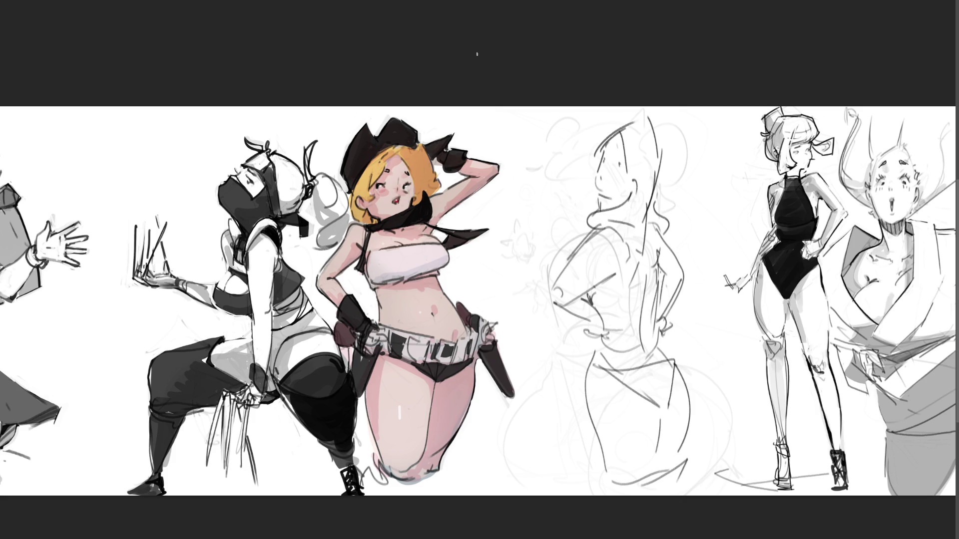
key(e)
mouse_move(589, 119)
mouse_down()
mouse_move(624, 209)
mouse_move(619, 400)
mouse_move(609, 280)
mouse_move(692, 489)
mouse_move(648, 64)
mouse_move(694, 473)
mouse_up()
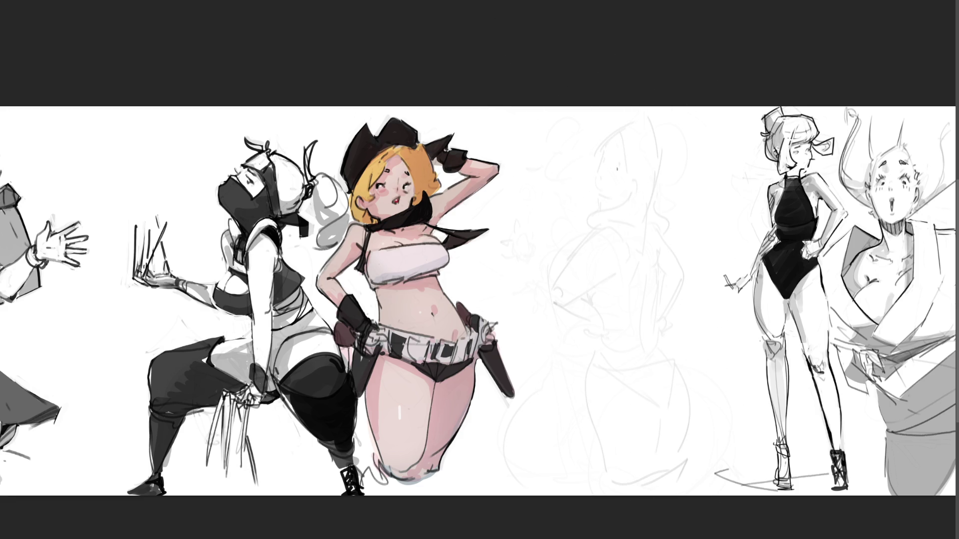
Draw an oval head over the faded figure with face contour, eyes, hairline and ears.
mouse_move(596, 162)
mouse_down()
mouse_move(599, 197)
mouse_move(624, 131)
mouse_move(649, 181)
mouse_up()
mouse_move(595, 192)
mouse_down()
mouse_move(622, 212)
mouse_move(640, 210)
mouse_up()
mouse_move(595, 157)
mouse_down()
mouse_move(596, 193)
mouse_move(615, 192)
mouse_up()
drag(624, 183, 651, 193)
drag(591, 156, 655, 172)
drag(650, 173, 650, 179)
Add wavy curls to the head and curly collar ruffles beneath, removing the stray claw-like strokes.
mouse_move(594, 149)
mouse_down()
mouse_move(609, 135)
mouse_move(644, 142)
mouse_move(658, 189)
mouse_move(640, 129)
mouse_move(649, 121)
mouse_move(679, 149)
mouse_move(672, 172)
mouse_up()
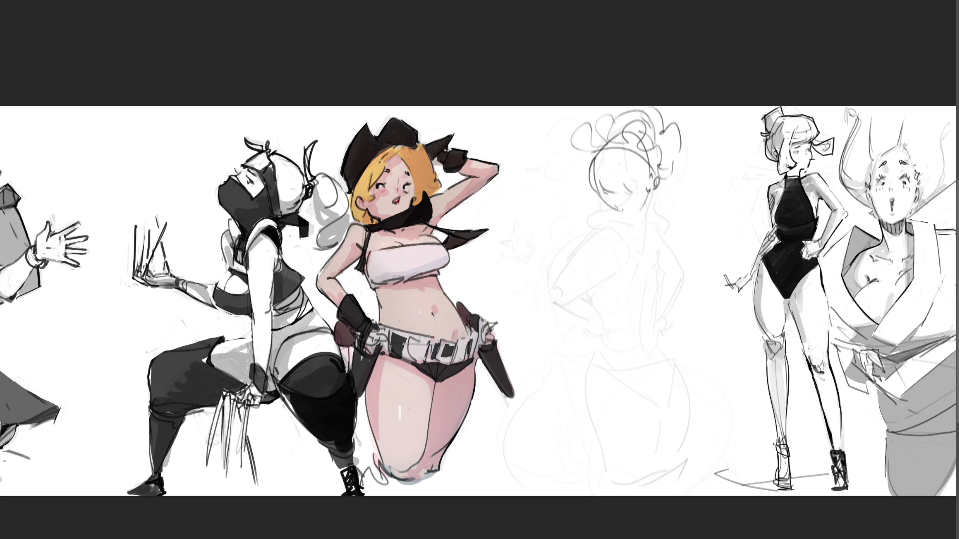
mouse_move(597, 188)
mouse_down()
mouse_move(579, 207)
mouse_move(593, 231)
mouse_move(621, 219)
mouse_move(610, 230)
mouse_move(631, 232)
mouse_move(644, 210)
mouse_move(652, 219)
mouse_move(679, 191)
mouse_move(664, 224)
mouse_move(686, 201)
mouse_move(684, 214)
mouse_up()
mouse_move(578, 216)
mouse_down()
mouse_move(585, 238)
mouse_move(617, 245)
mouse_move(591, 246)
mouse_move(550, 295)
mouse_up()
mouse_move(582, 249)
mouse_down()
mouse_move(542, 299)
mouse_move(576, 277)
mouse_up()
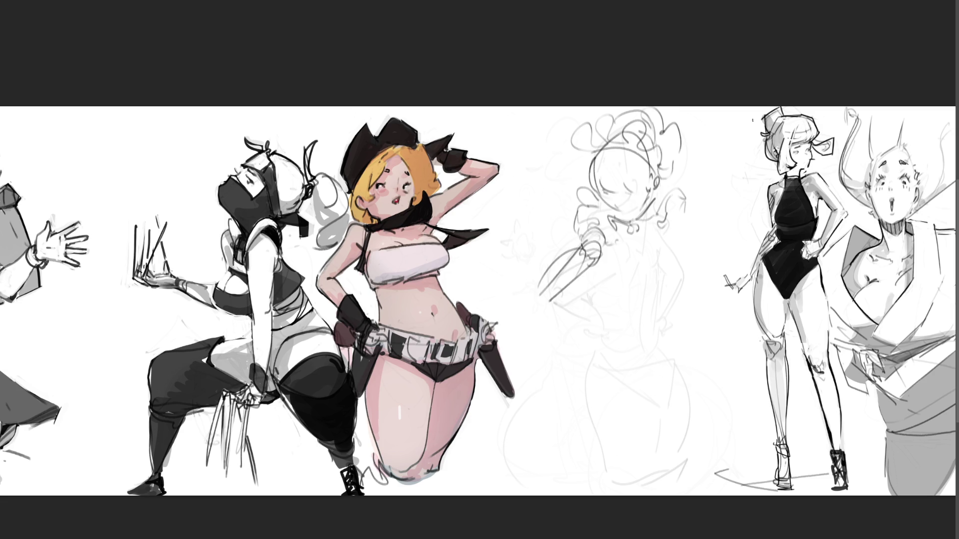
key(ctrl+z)
key(ctrl+z)
Sketch curls and a cone shape under the head, plus the diagonal axe shaft, arm and axe head.
drag(579, 251, 637, 308)
drag(601, 248, 638, 306)
mouse_move(636, 304)
mouse_down()
mouse_move(646, 309)
mouse_move(558, 269)
mouse_up()
mouse_move(571, 288)
mouse_down()
mouse_move(651, 307)
mouse_move(677, 324)
mouse_move(719, 322)
mouse_move(739, 345)
mouse_up()
mouse_move(667, 245)
mouse_down()
mouse_move(698, 234)
mouse_move(719, 270)
mouse_move(709, 332)
mouse_up()
mouse_move(589, 293)
mouse_down()
mouse_move(544, 270)
mouse_move(652, 319)
mouse_move(749, 342)
mouse_move(551, 272)
mouse_move(500, 223)
mouse_move(514, 307)
mouse_move(559, 287)
mouse_up()
drag(526, 243, 538, 304)
drag(492, 264, 518, 275)
drag(490, 234, 519, 253)
mouse_move(518, 291)
mouse_down()
mouse_move(545, 280)
mouse_move(556, 287)
mouse_up()
drag(751, 341, 720, 335)
Rough in the collar, chest, hips and flowing skirt, then fade the whole sketch to pale grey.
mouse_move(613, 240)
mouse_down()
mouse_move(635, 252)
mouse_move(658, 233)
mouse_move(672, 294)
mouse_move(641, 300)
mouse_up()
drag(652, 257, 642, 304)
mouse_move(595, 275)
mouse_down()
mouse_move(643, 304)
mouse_move(629, 329)
mouse_move(598, 333)
mouse_up()
mouse_move(602, 323)
mouse_down()
mouse_move(601, 316)
mouse_move(588, 331)
mouse_move(572, 402)
mouse_up()
drag(594, 404, 668, 379)
drag(686, 331, 684, 405)
mouse_move(574, 355)
mouse_down()
mouse_move(564, 385)
mouse_move(644, 425)
mouse_up()
mouse_move(659, 408)
mouse_down()
mouse_move(676, 409)
mouse_move(693, 317)
mouse_up()
drag(695, 334, 698, 422)
mouse_move(585, 417)
mouse_down()
mouse_move(642, 459)
mouse_move(707, 433)
mouse_up()
mouse_move(705, 362)
mouse_down()
mouse_move(719, 434)
mouse_move(644, 465)
mouse_up()
mouse_move(639, 464)
mouse_down()
mouse_move(573, 445)
mouse_move(684, 459)
mouse_up()
drag(684, 454, 716, 410)
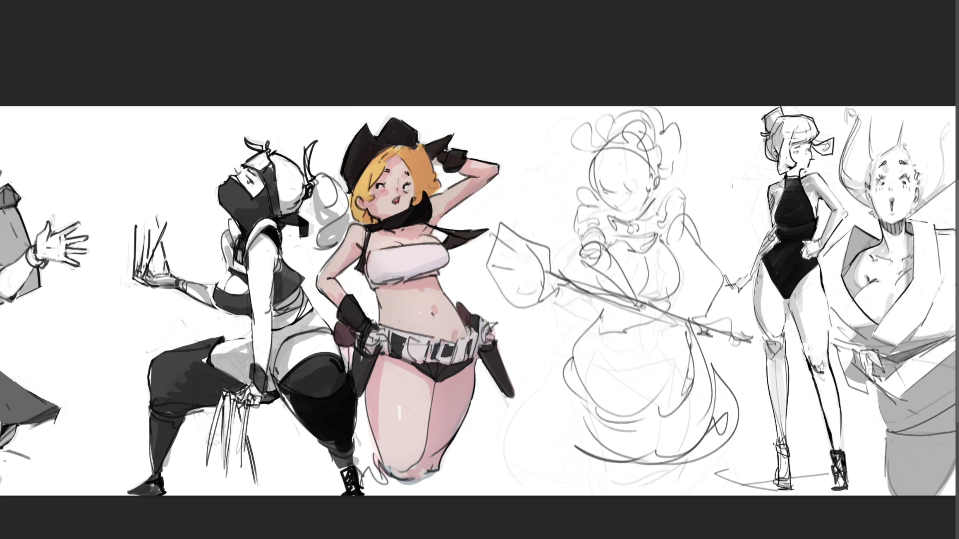
mouse_move(665, 125)
mouse_down()
mouse_move(630, 210)
mouse_move(609, 359)
mouse_move(624, 489)
mouse_up()
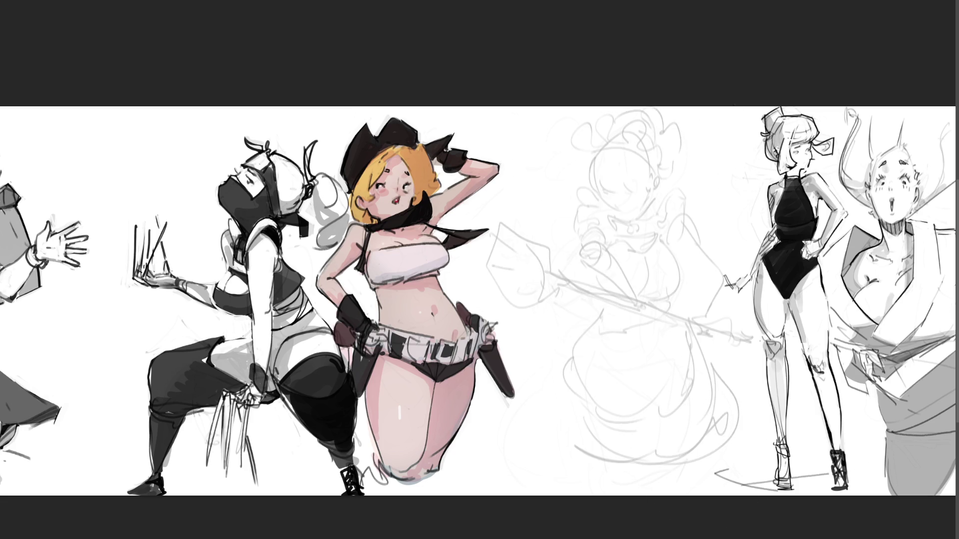
Zoom in and ink a face stroke, a darkened mouth and the closed left eye.
scroll(470, 304, up, 3)
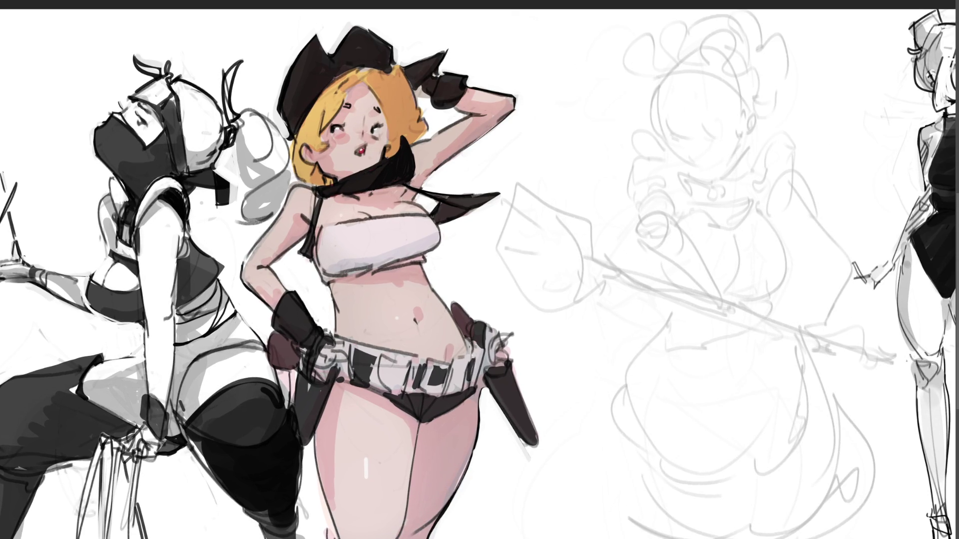
mouse_move(680, 138)
mouse_down()
mouse_move(665, 135)
mouse_move(726, 136)
mouse_move(682, 167)
mouse_up()
drag(690, 155, 682, 161)
mouse_move(666, 123)
mouse_down()
mouse_move(670, 133)
mouse_move(703, 133)
mouse_move(738, 124)
mouse_move(741, 107)
mouse_move(742, 128)
mouse_up()
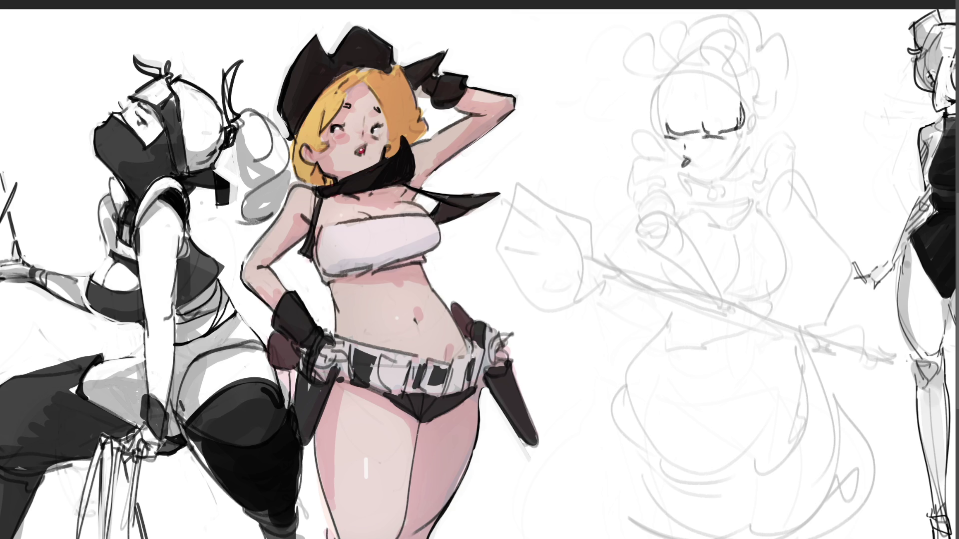
Ink the head outline, cheeks and ear, hatch under the jaw, and undo the bow strokes.
drag(658, 86, 669, 134)
mouse_move(660, 85)
mouse_down()
mouse_move(677, 72)
mouse_move(742, 100)
mouse_up()
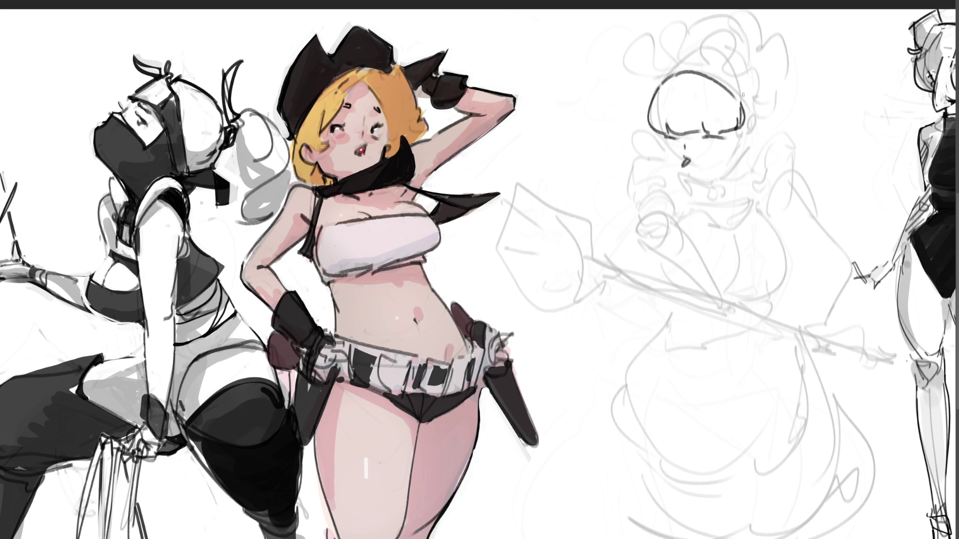
mouse_move(663, 142)
mouse_down()
mouse_move(689, 174)
mouse_move(734, 161)
mouse_up()
mouse_move(742, 125)
mouse_down()
mouse_move(733, 160)
mouse_move(757, 127)
mouse_move(749, 136)
mouse_up()
drag(701, 179, 711, 170)
mouse_move(714, 174)
mouse_down()
mouse_move(686, 183)
mouse_move(702, 200)
mouse_move(708, 187)
mouse_move(734, 204)
mouse_move(719, 207)
mouse_move(736, 209)
mouse_move(709, 203)
mouse_move(688, 216)
mouse_move(727, 217)
mouse_up()
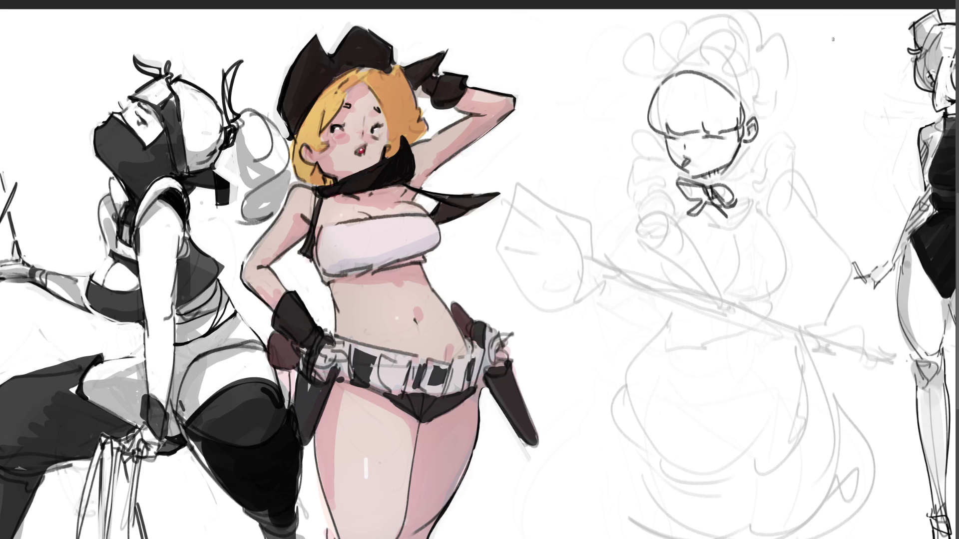
key(ctrl+z)
key(ctrl+z)
key(ctrl+z)
key(ctrl+z)
key(ctrl+z)
key(ctrl+z)
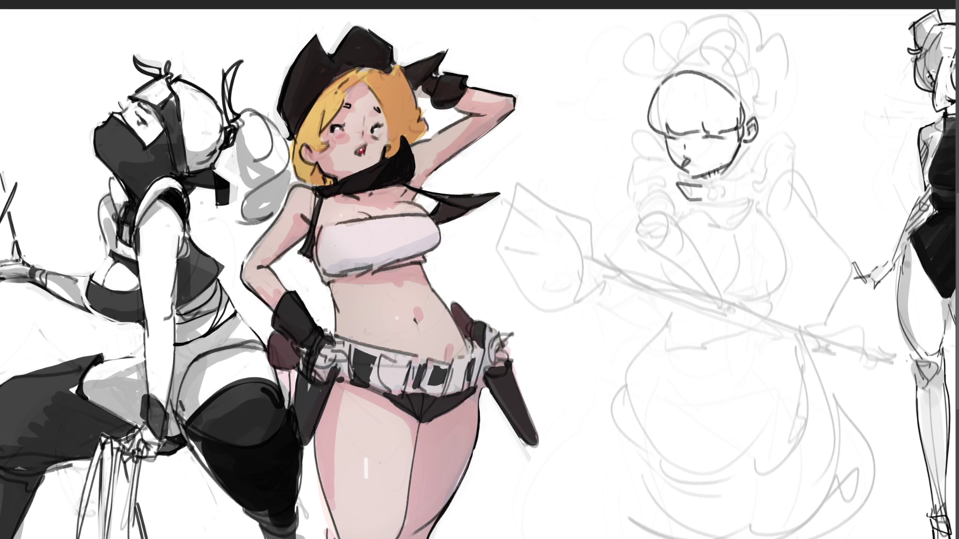
Ink a collar with a larger bow, V-shaped neckline and wavy ruffle, and begin the hand beside the head.
mouse_move(686, 181)
mouse_down()
mouse_move(711, 197)
mouse_move(730, 176)
mouse_move(741, 186)
mouse_move(709, 222)
mouse_up()
mouse_move(715, 220)
mouse_down()
mouse_move(715, 203)
mouse_move(737, 220)
mouse_up()
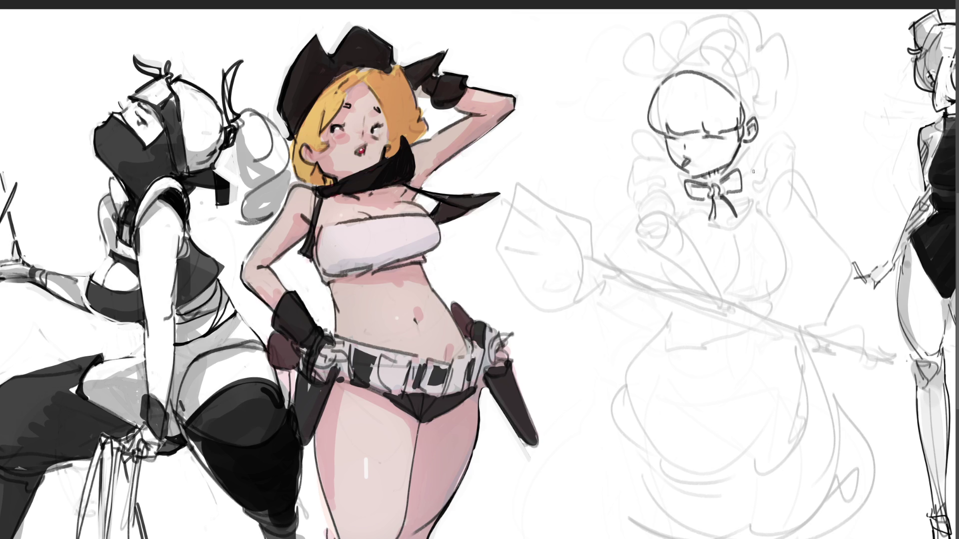
mouse_move(732, 166)
mouse_down()
mouse_move(672, 237)
mouse_move(701, 218)
mouse_move(700, 205)
mouse_move(730, 235)
mouse_up()
mouse_move(730, 235)
mouse_down()
mouse_move(754, 206)
mouse_move(708, 216)
mouse_move(725, 225)
mouse_move(744, 212)
mouse_up()
mouse_move(682, 219)
mouse_down()
mouse_move(723, 231)
mouse_move(762, 212)
mouse_move(694, 230)
mouse_move(770, 222)
mouse_move(746, 227)
mouse_move(775, 271)
mouse_up()
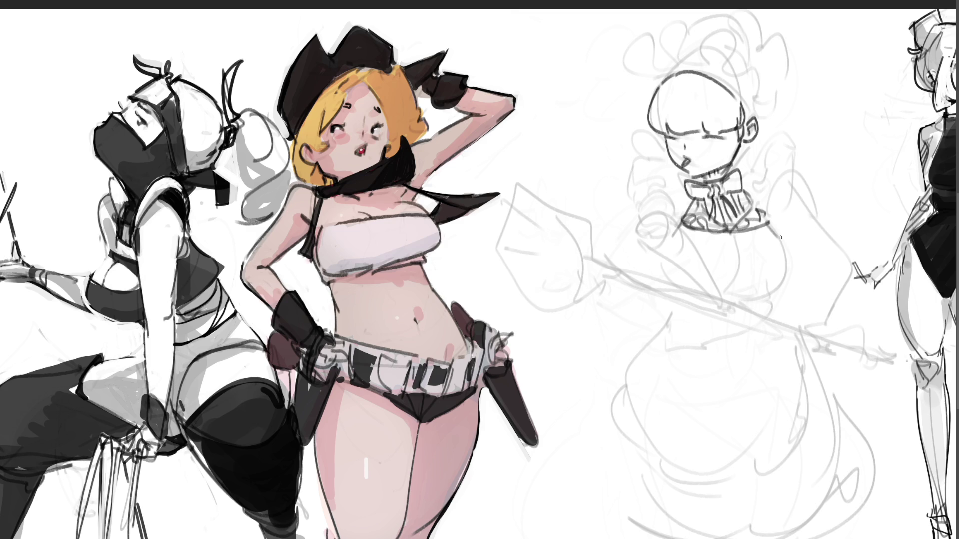
click(627, 184)
mouse_move(622, 171)
mouse_down()
mouse_move(627, 178)
mouse_move(628, 154)
mouse_move(640, 173)
mouse_move(631, 194)
mouse_move(635, 174)
mouse_move(633, 197)
mouse_move(646, 201)
mouse_move(621, 185)
mouse_move(634, 214)
mouse_move(652, 190)
mouse_up()
Ink the small raised hand and sleeve, then outline the rectangular blade above it.
drag(649, 190, 637, 229)
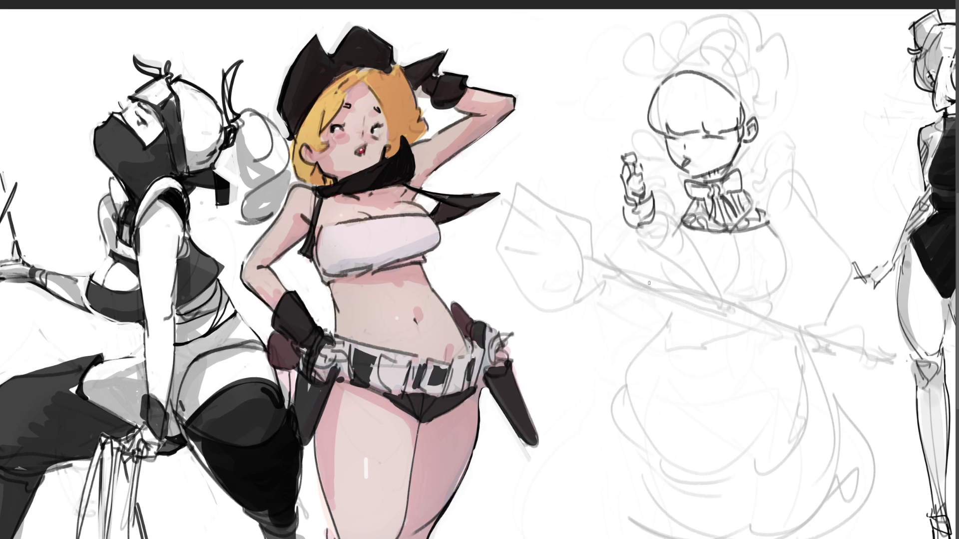
drag(635, 195, 648, 210)
drag(617, 171, 618, 155)
mouse_move(591, 79)
mouse_down()
mouse_move(621, 69)
mouse_move(634, 136)
mouse_move(625, 143)
mouse_up()
drag(590, 80, 609, 128)
mouse_move(588, 81)
mouse_down()
mouse_move(609, 162)
mouse_move(626, 154)
mouse_up()
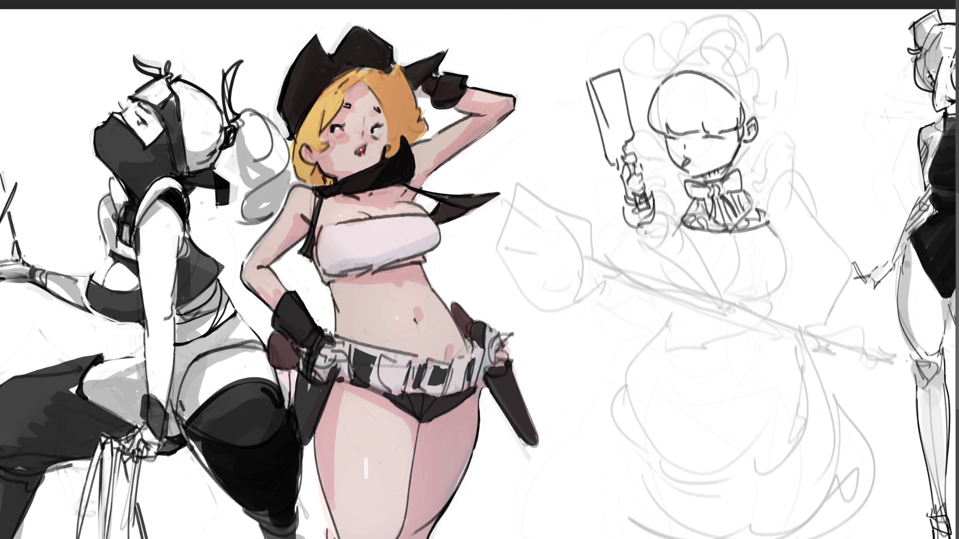
Draw the forearm beneath the held blade, curving toward the bow.
mouse_move(628, 226)
mouse_down()
mouse_move(647, 273)
mouse_move(662, 266)
mouse_up()
mouse_move(654, 224)
mouse_down()
mouse_move(678, 256)
mouse_move(681, 229)
mouse_up()
mouse_move(666, 204)
mouse_down()
mouse_move(658, 208)
mouse_move(680, 182)
mouse_move(647, 157)
mouse_move(683, 177)
mouse_move(665, 215)
mouse_move(683, 238)
mouse_move(688, 284)
mouse_up()
Ink the legs and skirt underside, darkening the skirt's bottom edge and base lines.
drag(682, 250, 708, 297)
drag(701, 290, 775, 282)
mouse_move(769, 224)
mouse_down()
mouse_move(787, 256)
mouse_move(777, 280)
mouse_up()
drag(768, 226, 774, 273)
drag(722, 289, 780, 276)
drag(687, 253, 707, 287)
drag(728, 290, 761, 282)
mouse_move(754, 293)
mouse_down()
mouse_move(715, 298)
mouse_move(764, 302)
mouse_move(680, 295)
mouse_move(769, 305)
mouse_move(752, 311)
mouse_up()
mouse_move(751, 306)
mouse_down()
mouse_move(684, 296)
mouse_move(675, 308)
mouse_move(657, 281)
mouse_up()
Redraw the left boot base with hatching below it, and add the bust line.
mouse_move(662, 284)
mouse_down()
mouse_move(645, 272)
mouse_move(658, 290)
mouse_up()
mouse_move(644, 295)
mouse_down()
mouse_move(674, 292)
mouse_move(640, 337)
mouse_move(634, 309)
mouse_move(638, 320)
mouse_up()
drag(670, 289, 637, 335)
mouse_move(675, 298)
mouse_down()
mouse_move(655, 328)
mouse_move(664, 325)
mouse_up()
mouse_move(663, 325)
mouse_down()
mouse_move(648, 335)
mouse_move(652, 347)
mouse_up()
mouse_move(681, 282)
mouse_down()
mouse_move(692, 303)
mouse_move(722, 306)
mouse_move(781, 273)
mouse_up()
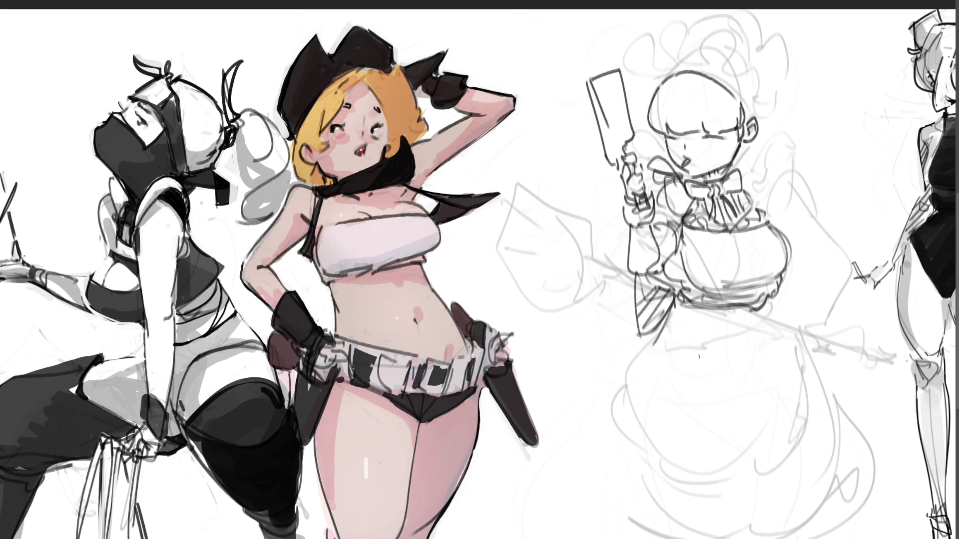
Trace the long flared skirt's left, bottom and right contours.
mouse_move(686, 310)
mouse_down()
mouse_move(648, 396)
mouse_move(651, 426)
mouse_up()
mouse_move(655, 420)
mouse_down()
mouse_move(651, 437)
mouse_move(685, 504)
mouse_move(773, 531)
mouse_move(830, 505)
mouse_up()
mouse_move(771, 311)
mouse_down()
mouse_move(829, 482)
mouse_move(790, 331)
mouse_move(850, 513)
mouse_up()
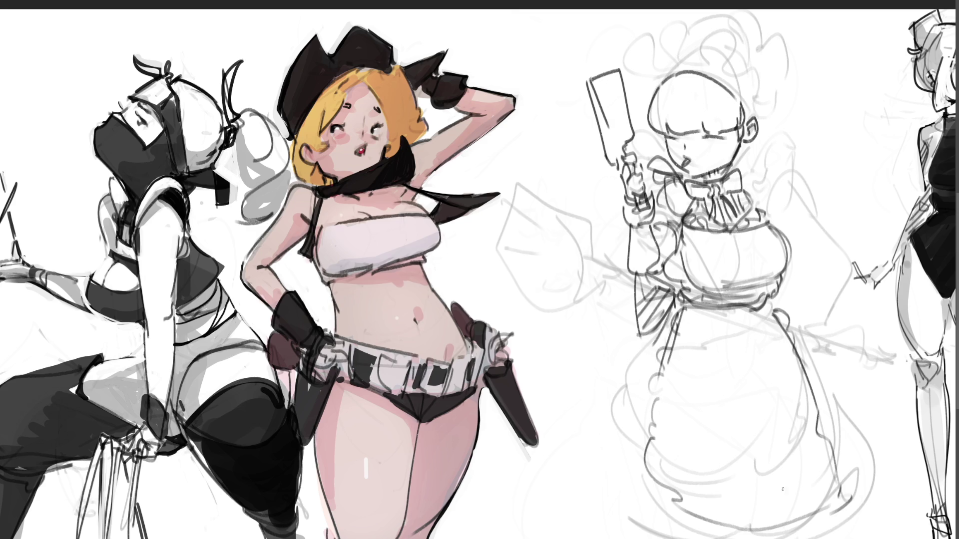
mouse_move(670, 297)
mouse_down()
mouse_move(630, 495)
mouse_move(704, 536)
mouse_up()
drag(788, 328, 833, 502)
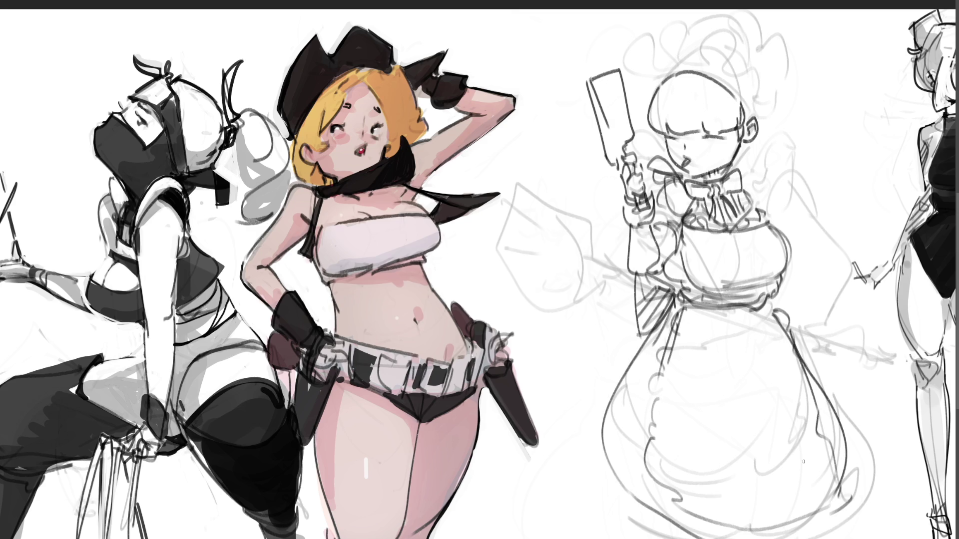
Draw the right arm from the shoulder down to a hand resting at the waist.
mouse_move(736, 166)
mouse_down()
mouse_move(766, 212)
mouse_move(792, 209)
mouse_move(791, 229)
mouse_move(796, 214)
mouse_up()
mouse_move(795, 200)
mouse_down()
mouse_move(829, 244)
mouse_move(813, 247)
mouse_move(835, 265)
mouse_move(799, 284)
mouse_up()
drag(835, 249, 809, 299)
mouse_move(800, 278)
mouse_down()
mouse_move(787, 288)
mouse_move(810, 306)
mouse_up()
mouse_move(796, 289)
mouse_down()
mouse_move(779, 301)
mouse_move(801, 316)
mouse_up()
mouse_move(778, 285)
mouse_down()
mouse_move(792, 317)
mouse_move(786, 335)
mouse_up()
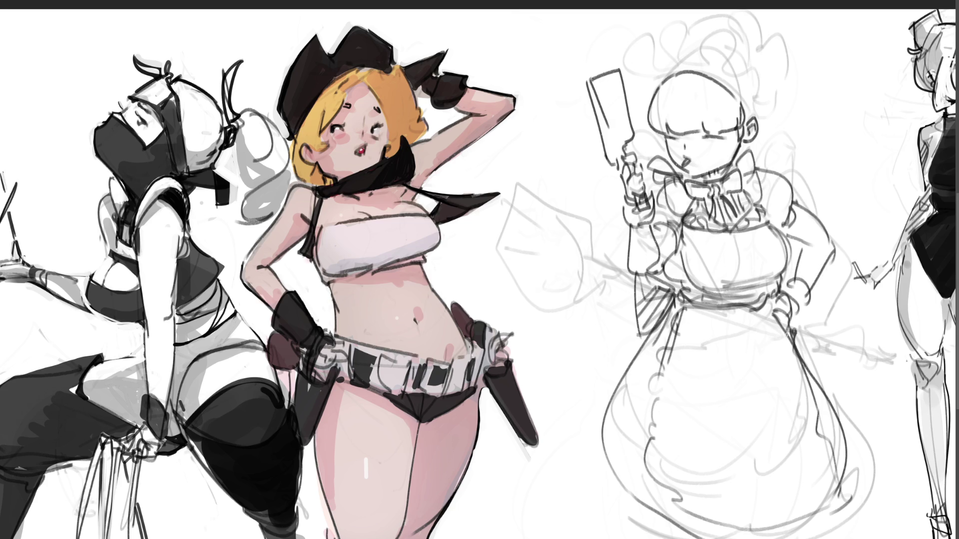
Ink a frilly headband above the head, short strokes by the blade, and the right ear.
drag(637, 82, 758, 107)
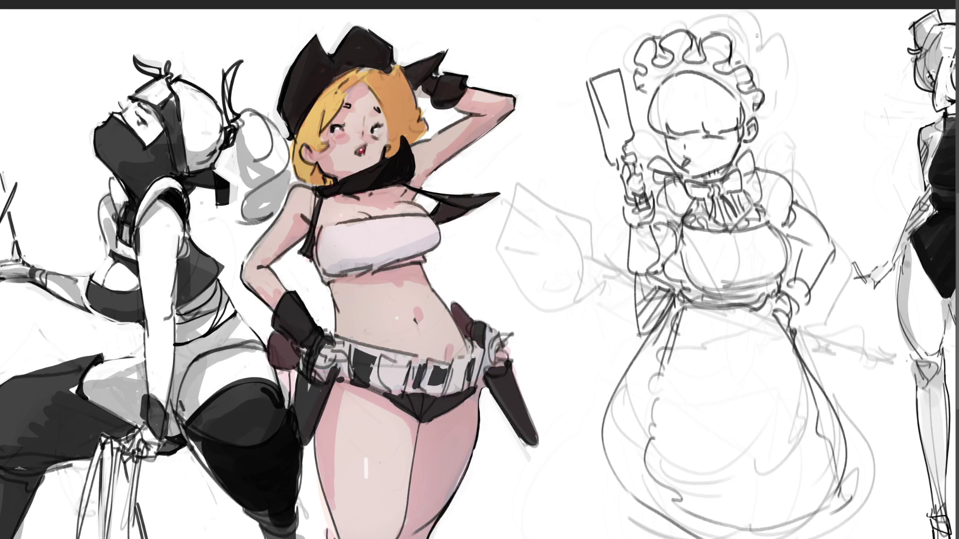
mouse_move(734, 44)
mouse_down()
mouse_move(790, 131)
mouse_move(843, 127)
mouse_move(813, 135)
mouse_up()
drag(622, 101, 638, 99)
drag(628, 144, 656, 136)
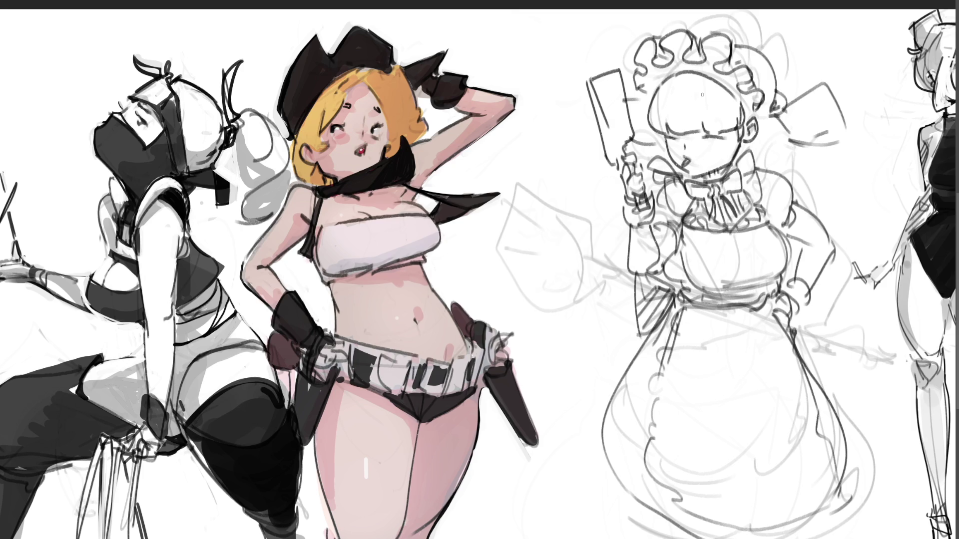
drag(756, 118, 754, 140)
Add short strokes at the skirt bottom and try a light grey band across the face, undoing it.
drag(660, 519, 667, 538)
drag(797, 526, 794, 537)
drag(663, 138, 746, 139)
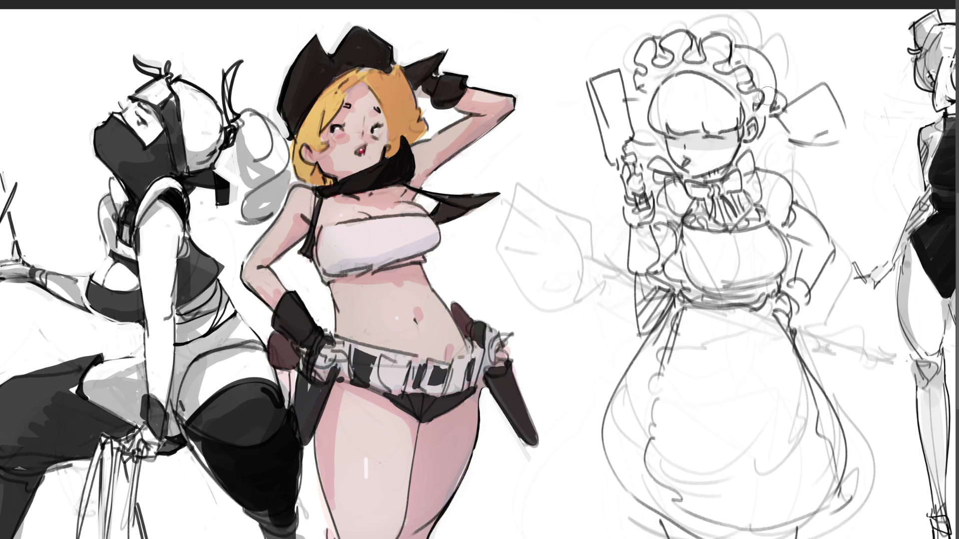
key(ctrl+z)
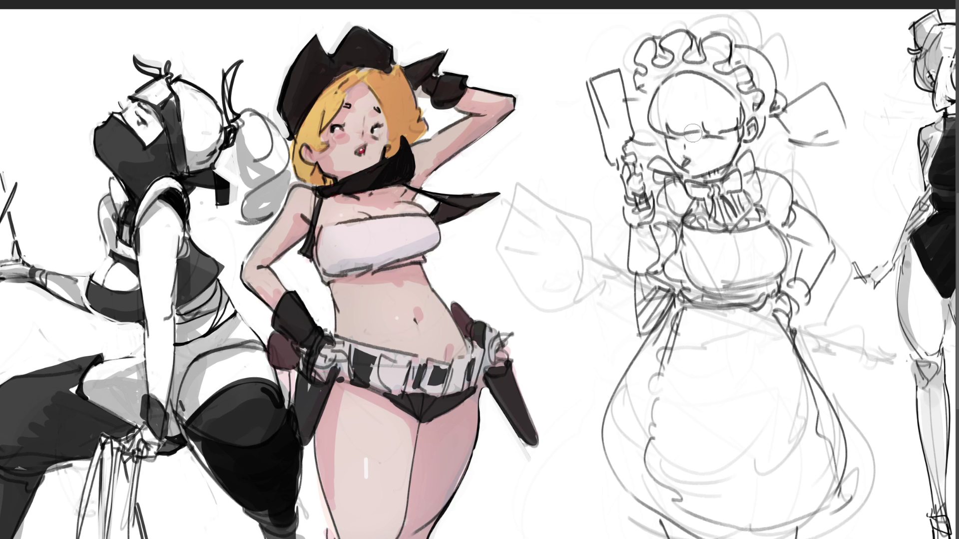
Repaint the grey band across the face, darken the ear, and shade headband ruffles, hand, gun and bow knot.
drag(666, 138, 747, 134)
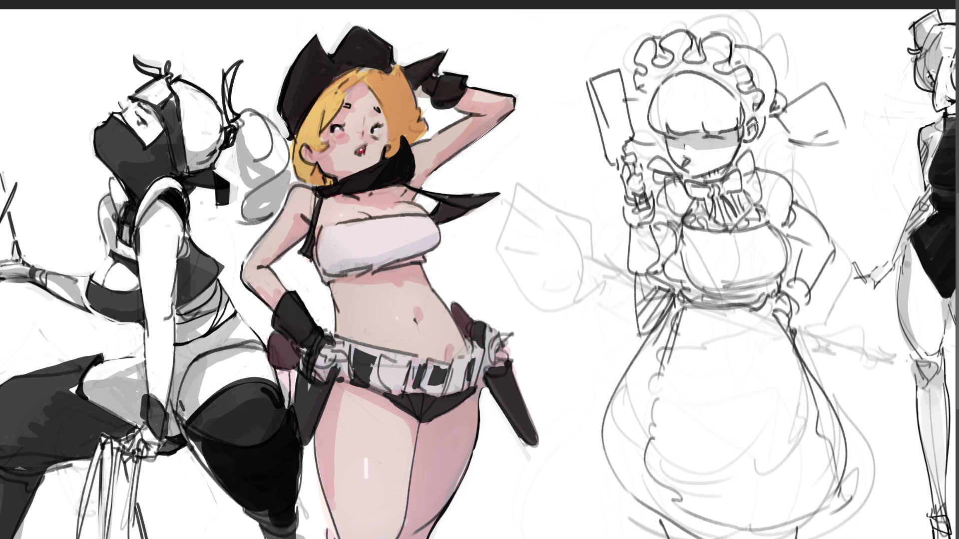
drag(751, 126, 752, 132)
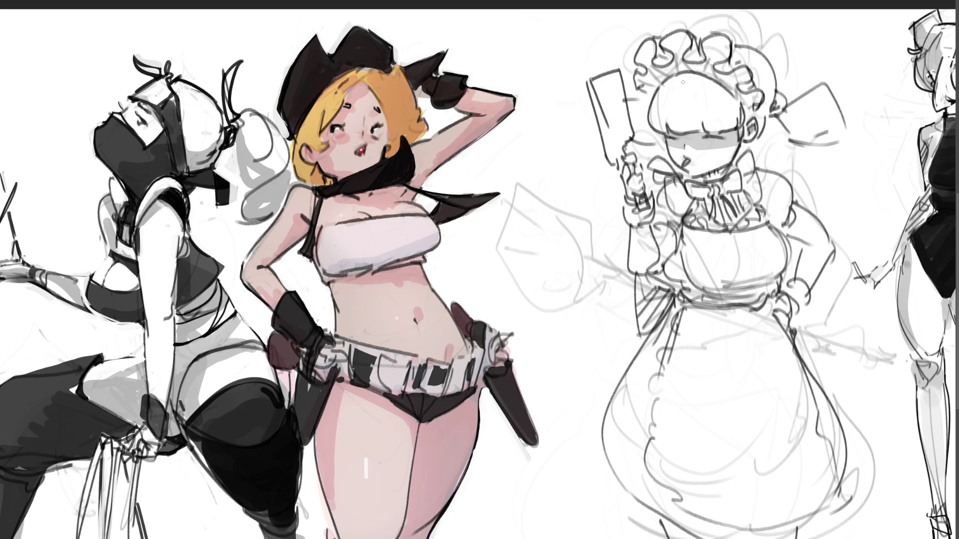
mouse_move(682, 36)
mouse_down()
mouse_move(682, 65)
mouse_move(650, 61)
mouse_up()
mouse_move(711, 46)
mouse_down()
mouse_move(710, 72)
mouse_move(755, 95)
mouse_move(756, 117)
mouse_up()
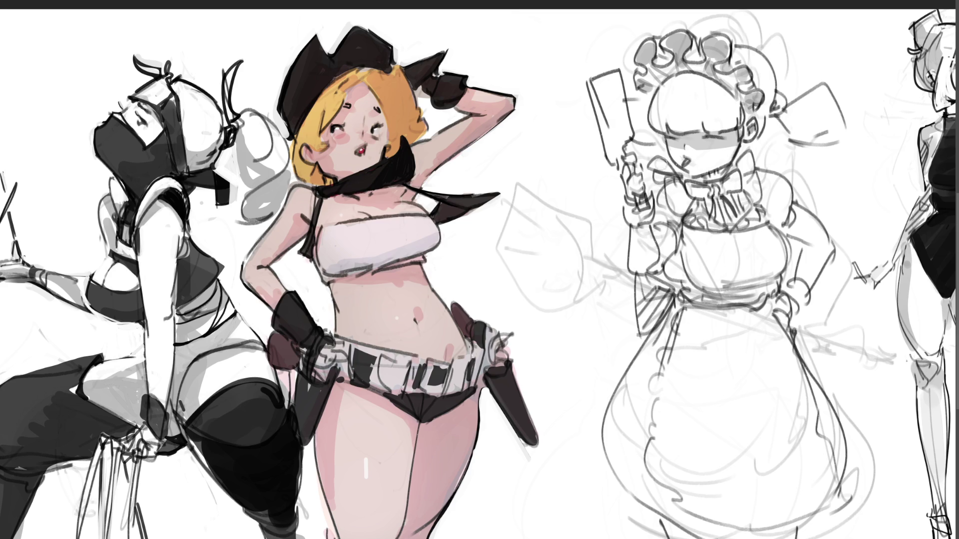
drag(644, 195, 647, 235)
mouse_move(687, 180)
mouse_down()
mouse_move(713, 194)
mouse_move(740, 180)
mouse_move(701, 181)
mouse_move(698, 194)
mouse_move(736, 172)
mouse_move(712, 220)
mouse_move(735, 210)
mouse_up()
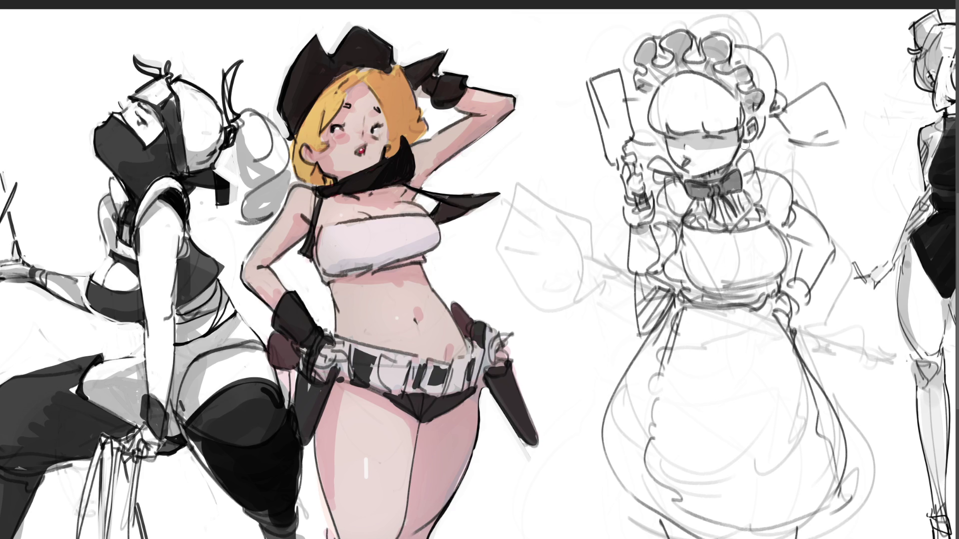
Shade the shoulder and left sleeve, then paint dark grey folds down the skirt and along its right edge.
mouse_move(763, 175)
mouse_down()
mouse_move(764, 191)
mouse_move(783, 189)
mouse_move(769, 215)
mouse_move(775, 186)
mouse_move(763, 217)
mouse_move(775, 180)
mouse_move(779, 227)
mouse_up()
mouse_move(664, 212)
mouse_down()
mouse_move(669, 220)
mouse_move(659, 190)
mouse_move(647, 202)
mouse_up()
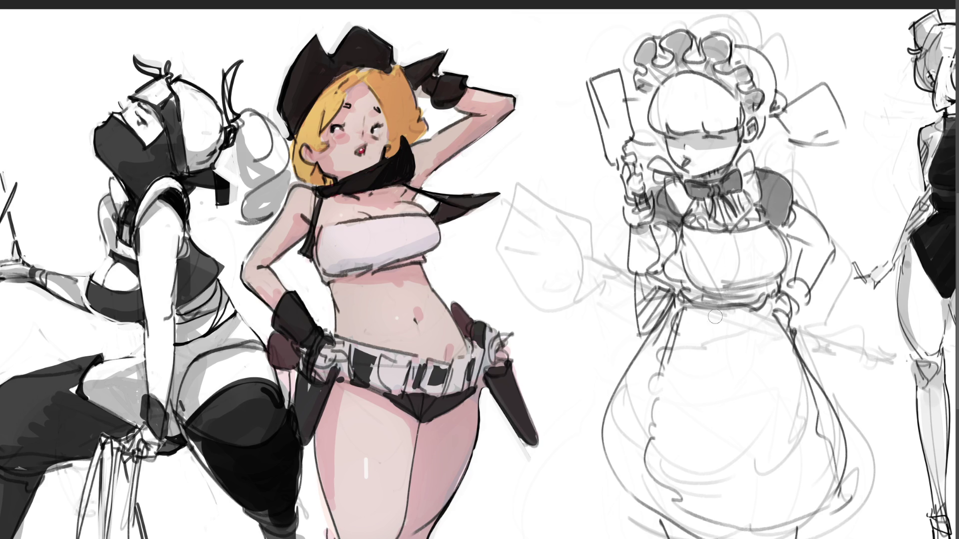
mouse_move(676, 304)
mouse_down()
mouse_move(645, 386)
mouse_move(649, 480)
mouse_move(669, 515)
mouse_move(606, 450)
mouse_move(655, 344)
mouse_move(632, 479)
mouse_move(610, 430)
mouse_move(649, 483)
mouse_up()
mouse_move(671, 310)
mouse_down()
mouse_move(630, 492)
mouse_move(655, 482)
mouse_move(644, 429)
mouse_move(664, 304)
mouse_move(639, 475)
mouse_move(661, 506)
mouse_up()
mouse_move(797, 341)
mouse_down()
mouse_move(848, 475)
mouse_move(799, 342)
mouse_move(840, 474)
mouse_move(844, 455)
mouse_up()
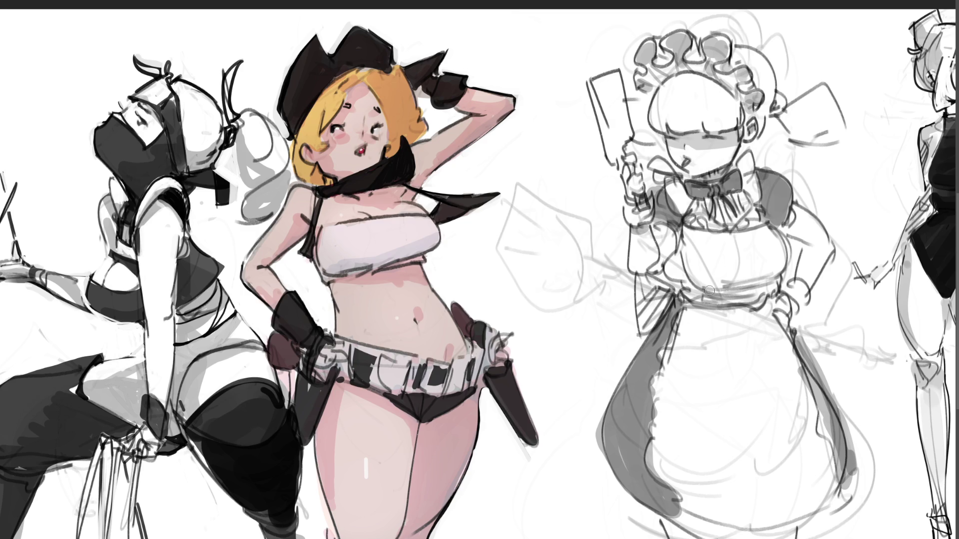
Shade the waist, skirt hem and right side, redoing the side stroke to run further down.
mouse_move(701, 279)
mouse_down()
mouse_move(780, 263)
mouse_move(699, 285)
mouse_move(687, 307)
mouse_move(768, 332)
mouse_move(709, 352)
mouse_move(779, 369)
mouse_move(727, 384)
mouse_move(769, 350)
mouse_move(684, 344)
mouse_move(789, 322)
mouse_move(710, 314)
mouse_move(773, 305)
mouse_move(714, 292)
mouse_move(769, 287)
mouse_move(775, 349)
mouse_move(685, 420)
mouse_move(684, 462)
mouse_move(759, 455)
mouse_up()
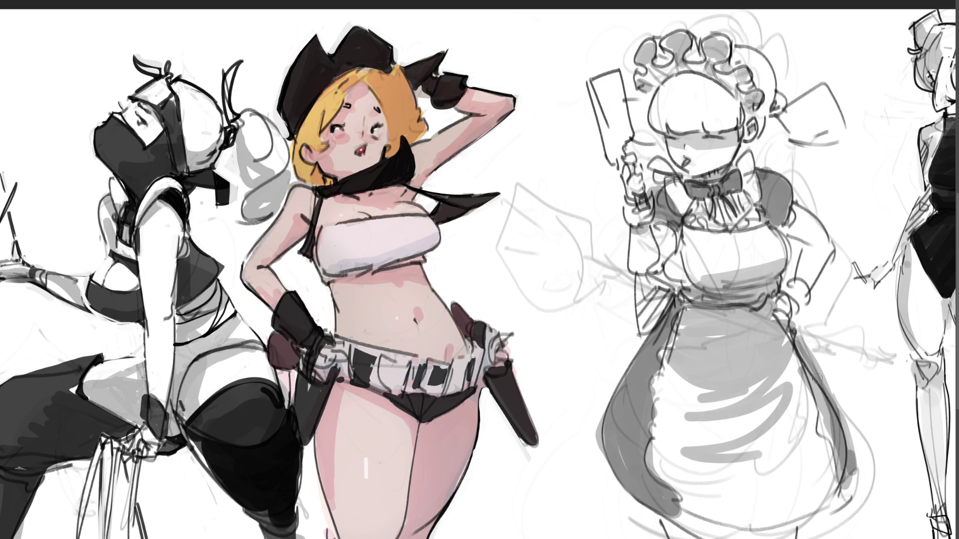
mouse_move(688, 527)
mouse_down()
mouse_move(671, 531)
mouse_move(704, 537)
mouse_up()
drag(792, 538, 770, 533)
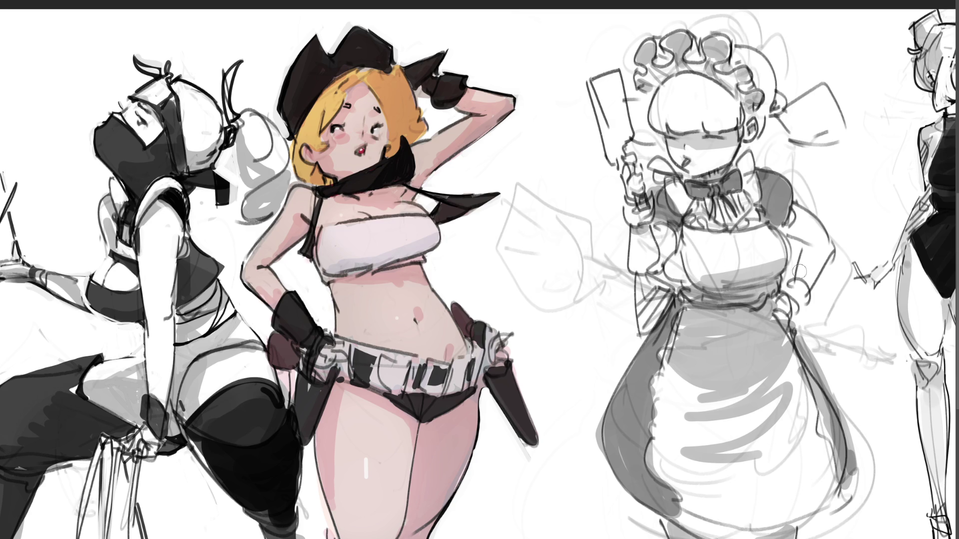
mouse_move(787, 234)
mouse_down()
mouse_move(820, 249)
mouse_move(805, 268)
mouse_up()
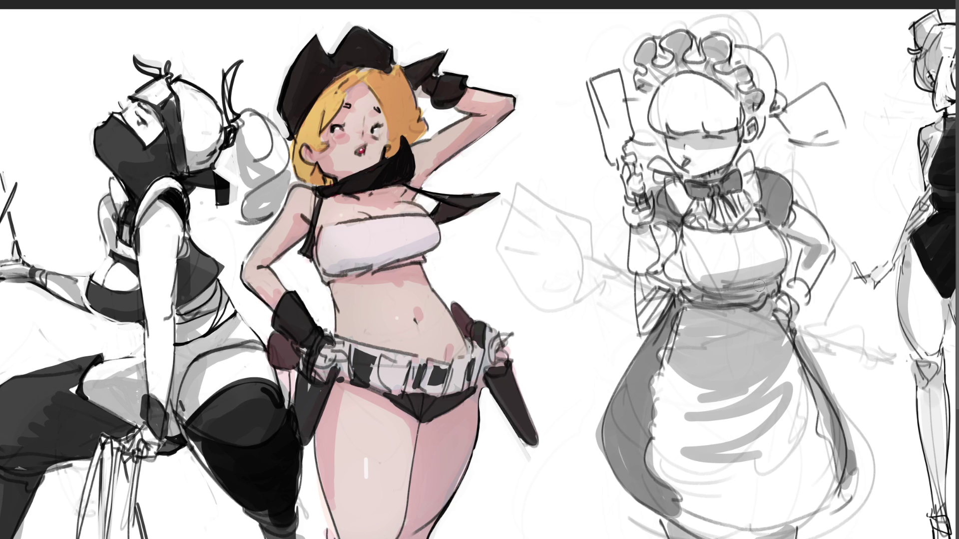
key(ctrl+z)
key(ctrl+z)
mouse_move(786, 233)
mouse_down()
mouse_move(798, 239)
mouse_move(802, 279)
mouse_up()
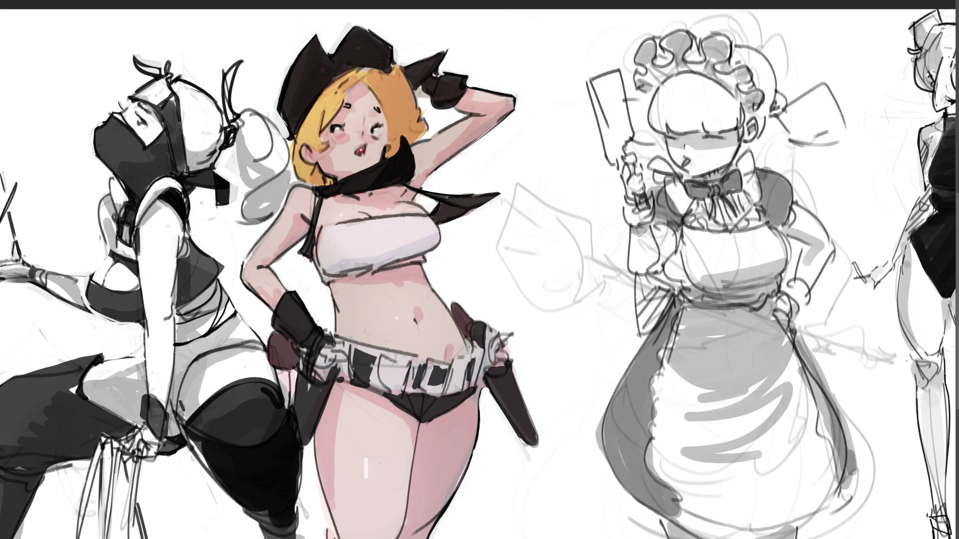
Shade the other side, hatch the apron dark grey and fill the head ribbon.
mouse_move(663, 243)
mouse_down()
mouse_move(673, 252)
mouse_move(668, 225)
mouse_up()
mouse_move(660, 293)
mouse_down()
mouse_move(649, 300)
mouse_move(644, 332)
mouse_move(662, 319)
mouse_up()
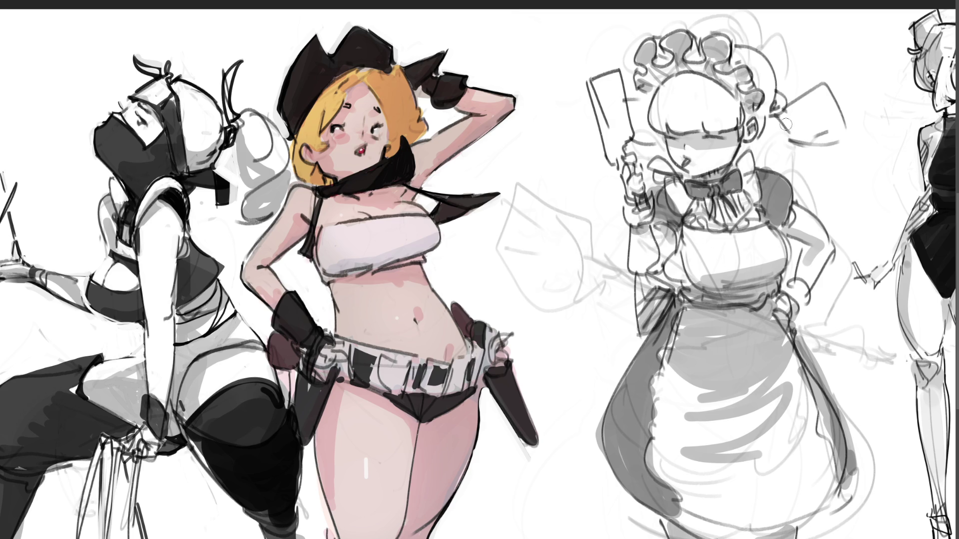
mouse_move(804, 144)
mouse_down()
mouse_move(787, 123)
mouse_move(829, 140)
mouse_move(791, 146)
mouse_up()
mouse_move(658, 136)
mouse_down()
mouse_move(636, 131)
mouse_move(654, 140)
mouse_up()
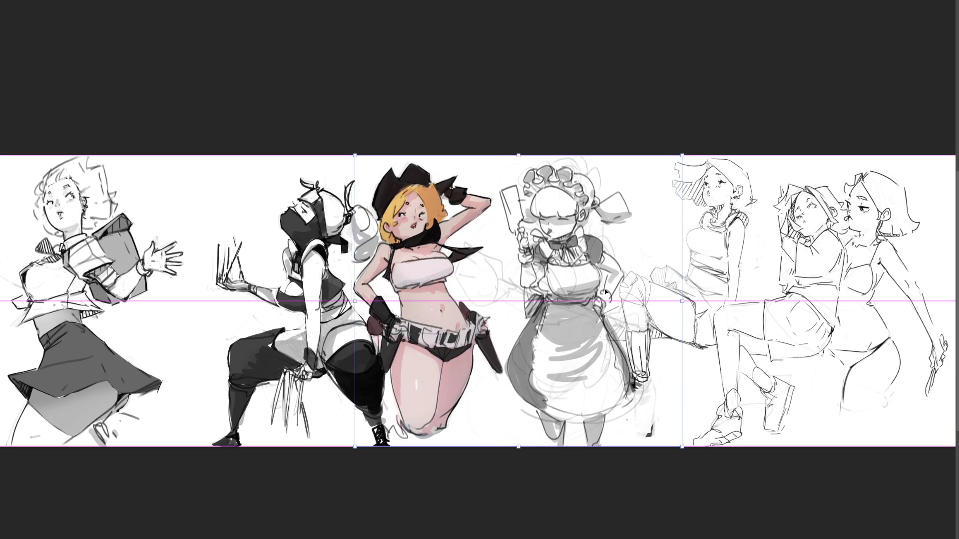
Free-transform the maid: rotate slightly clockwise, stretch taller, scale down about 9%, then commit.
drag(681, 143, 690, 149)
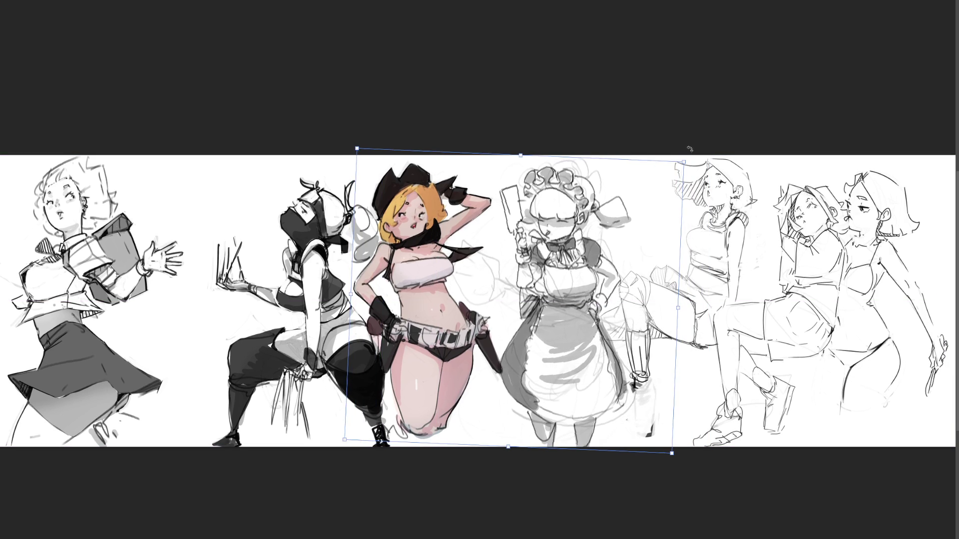
drag(522, 154, 523, 147)
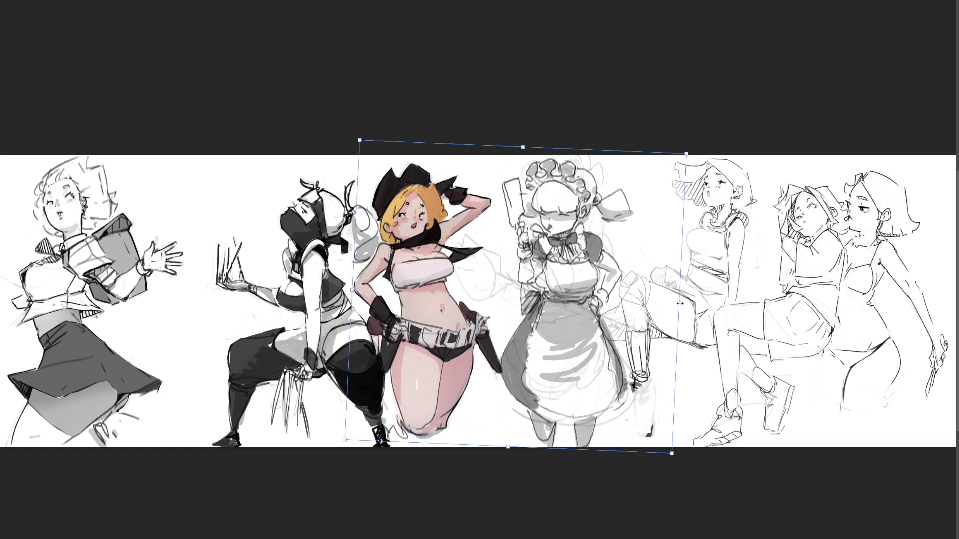
mouse_move(679, 303)
mouse_down()
mouse_move(617, 309)
mouse_move(630, 304)
mouse_up()
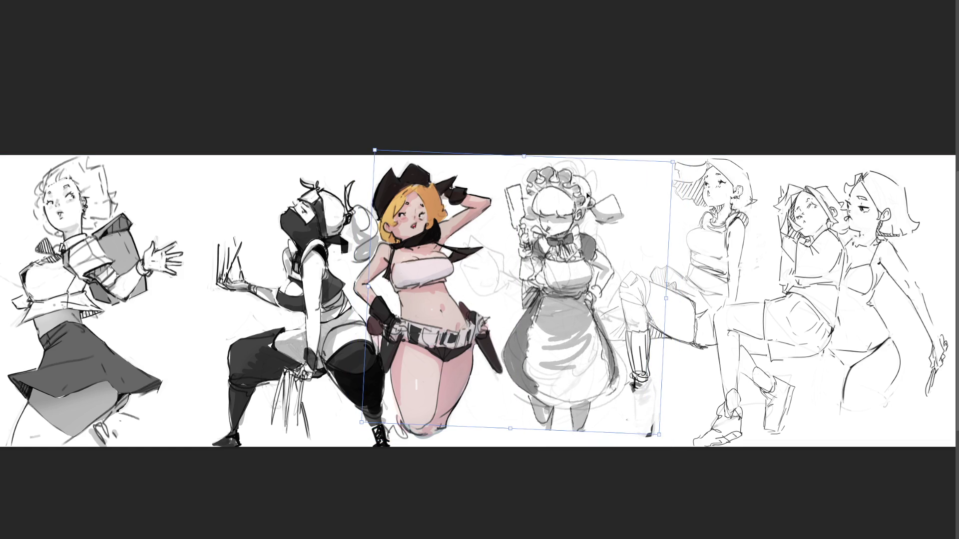
key(Return)
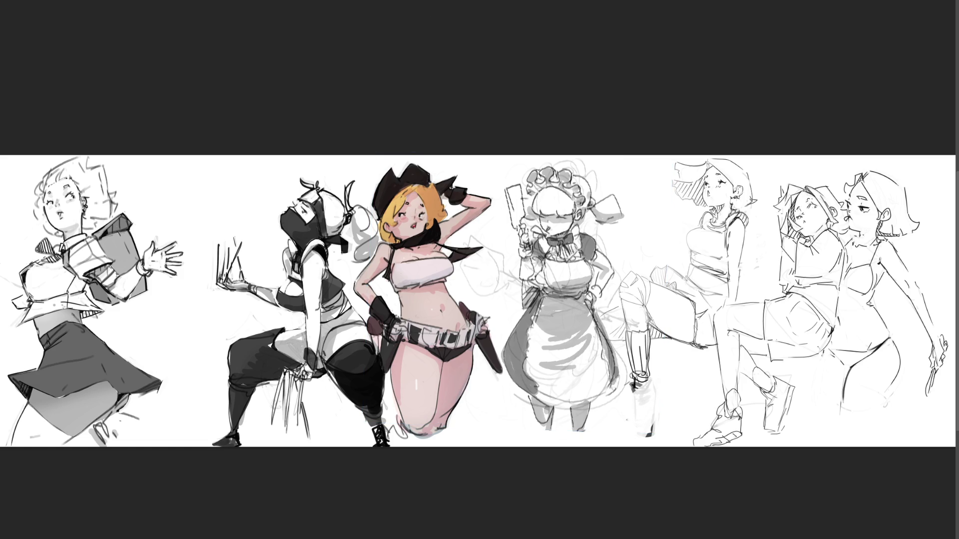
Add a faint white stroke to the maid's lower skirt and dark curly outlines on her headband ruffles.
scroll(488, 301, up, 2)
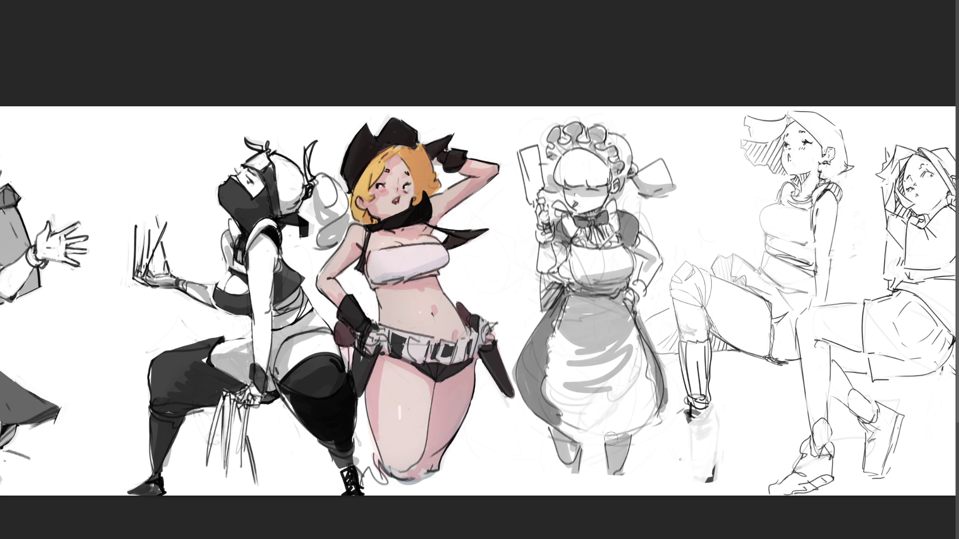
mouse_move(564, 418)
mouse_down()
mouse_move(592, 418)
mouse_move(597, 406)
mouse_move(552, 414)
mouse_up()
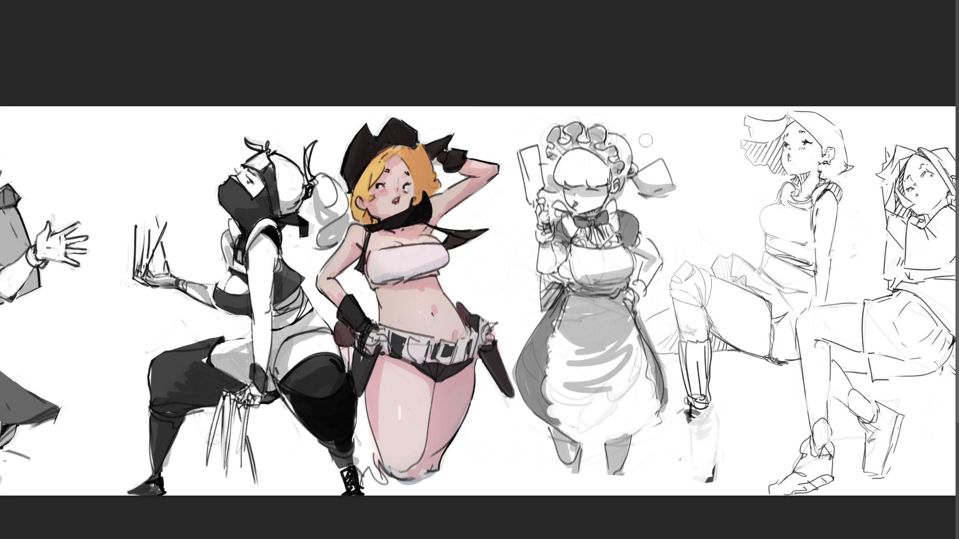
drag(571, 107, 542, 123)
key(ctrl+z)
key(ctrl+z)
key(ctrl+shift+z)
key(ctrl+shift+z)
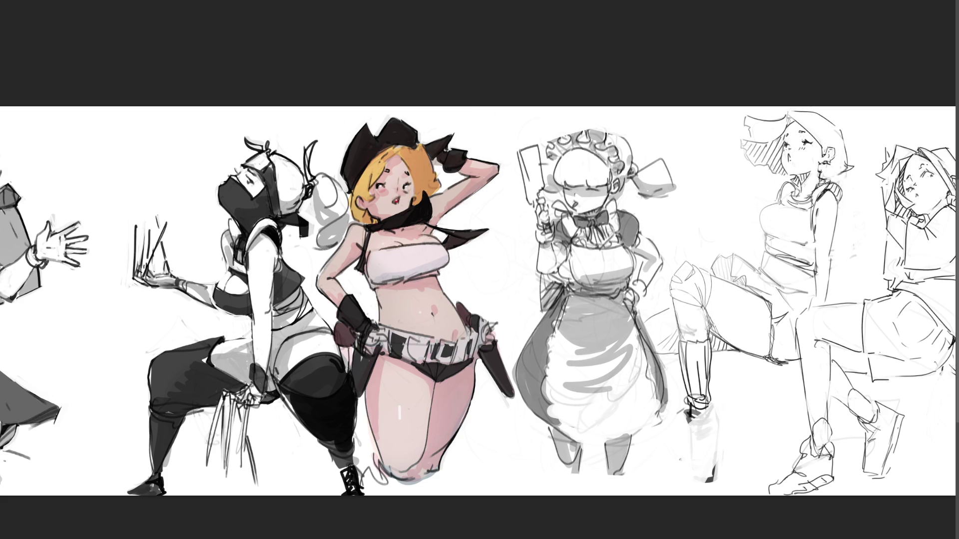
scroll(656, 301, down, 3)
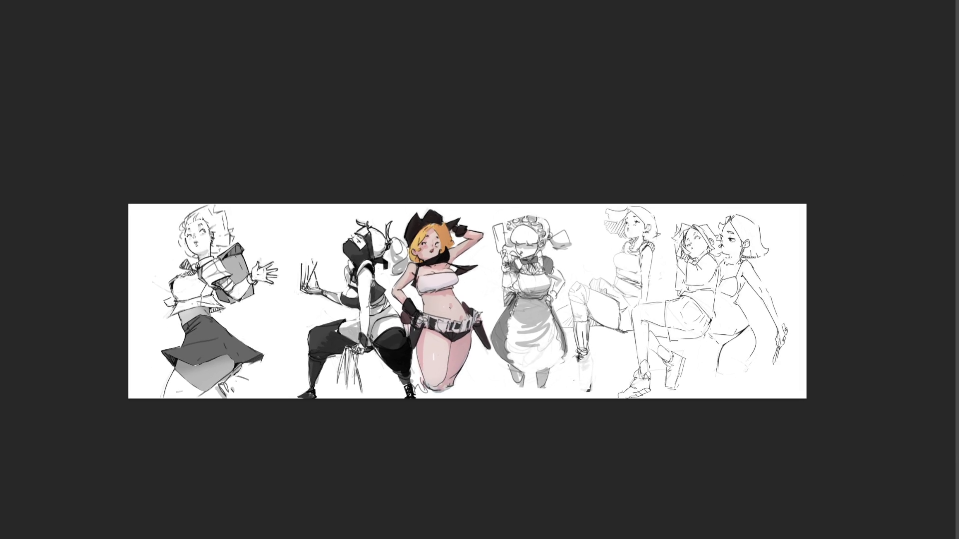
Fit the whole character sheet to the full window width.
key(ctrl+plus)
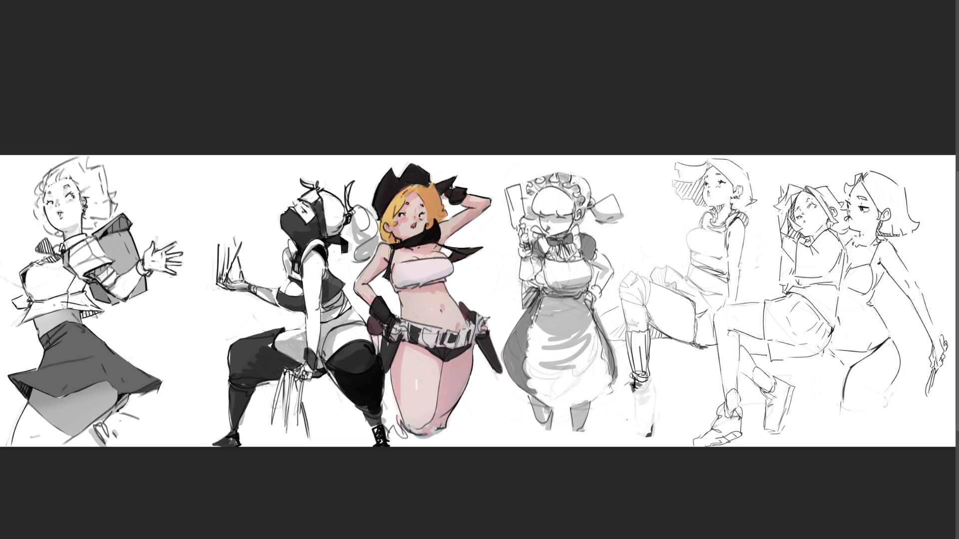